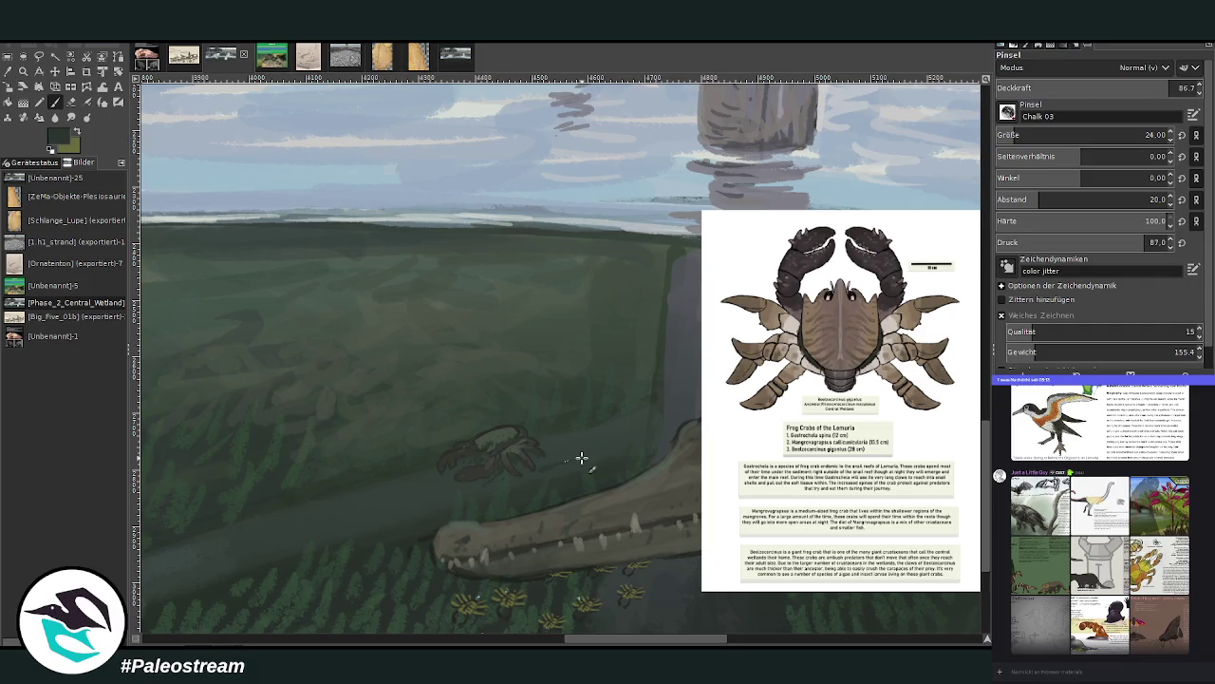
# Lower the paintbrush opacity to 58.5 and adjust the view
pyautogui.click(1113, 95)
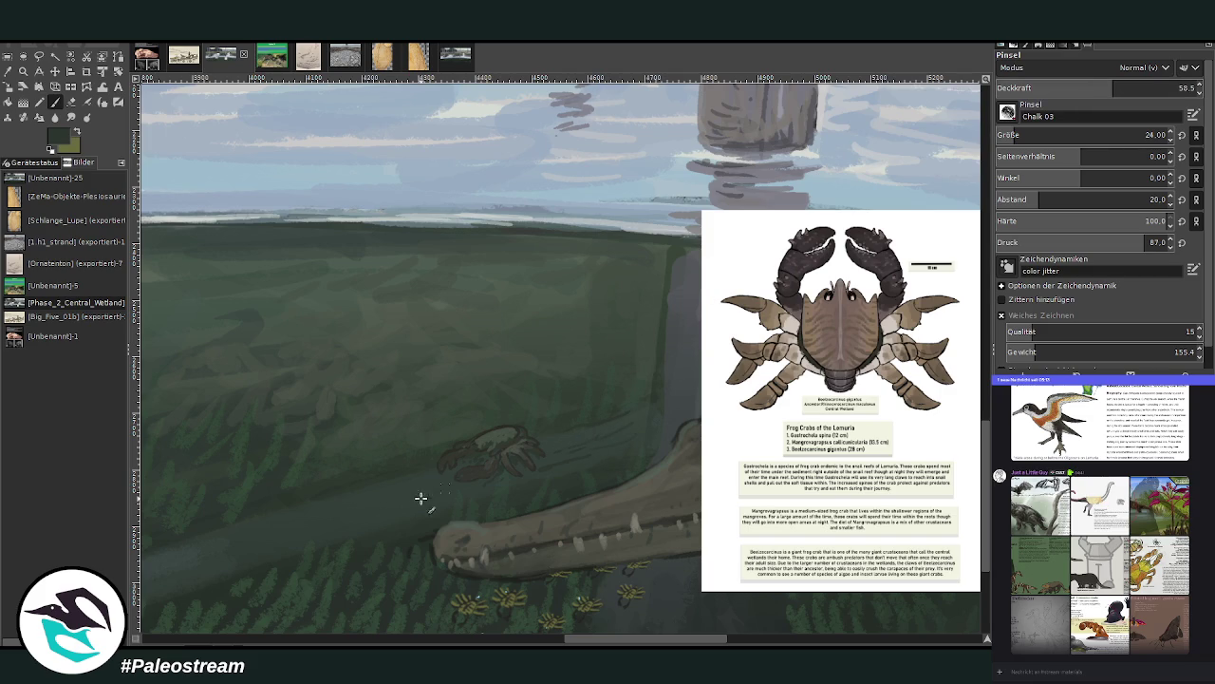
pyautogui.moveTo(600, 643); pyautogui.dragTo(571, 643)
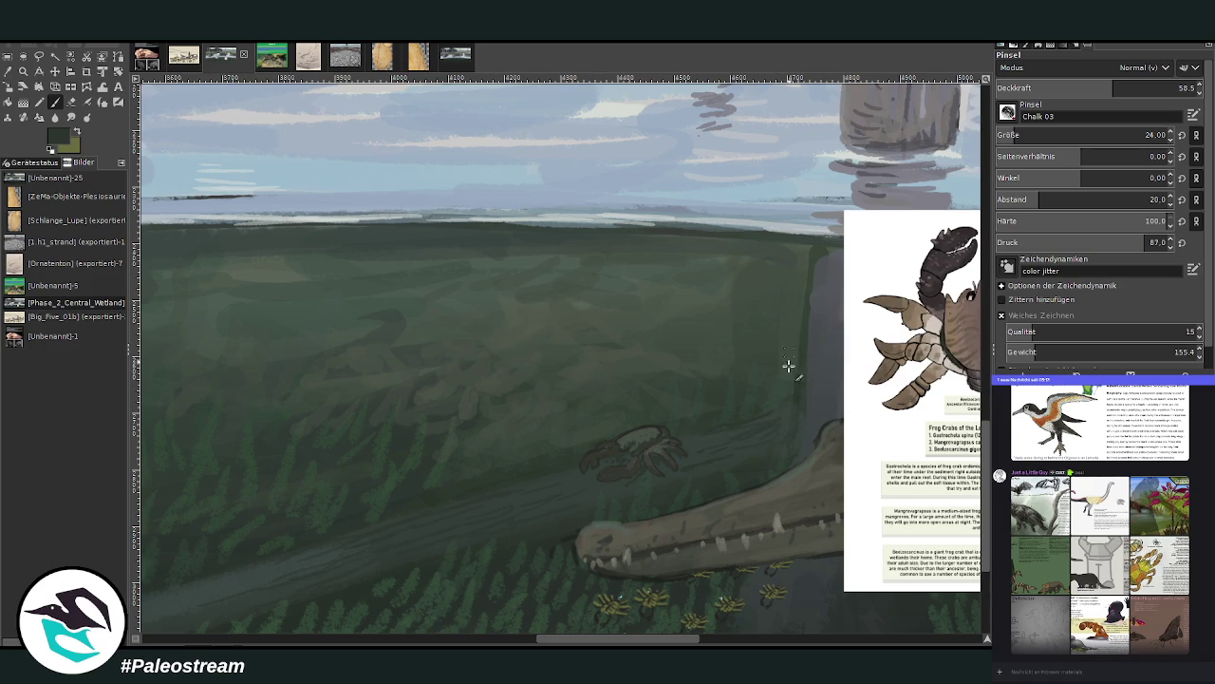
pyautogui.press('z')
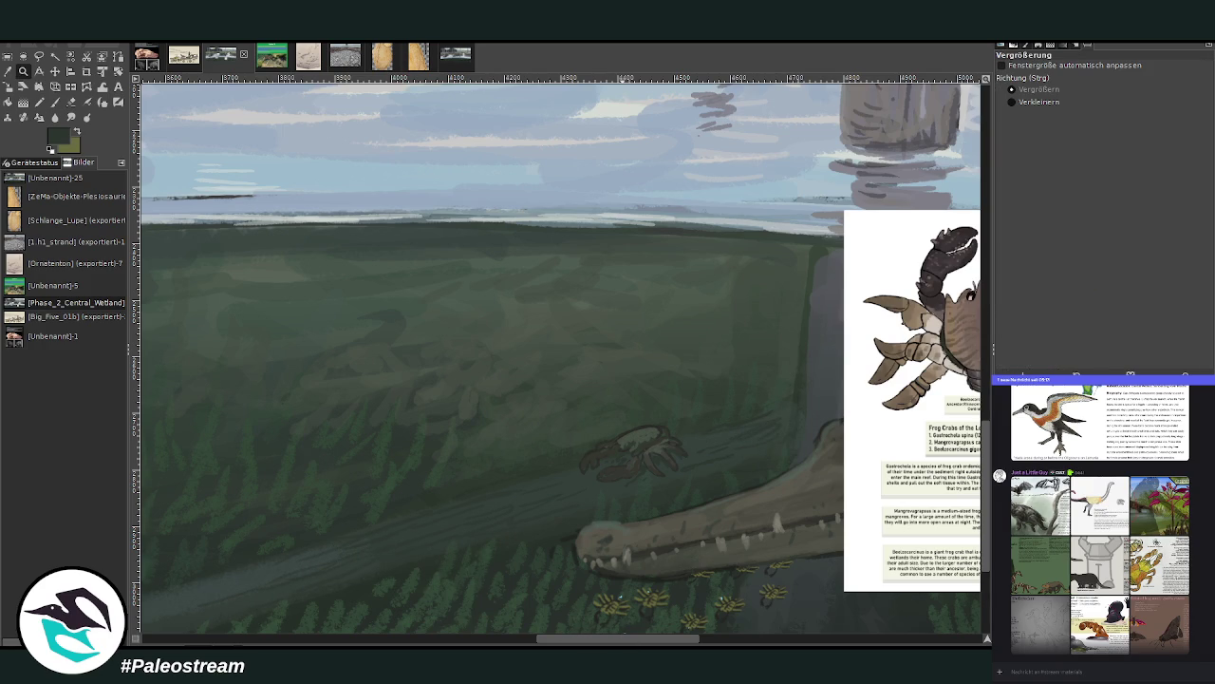
pyautogui.moveTo(591, 640); pyautogui.dragTo(661, 640)
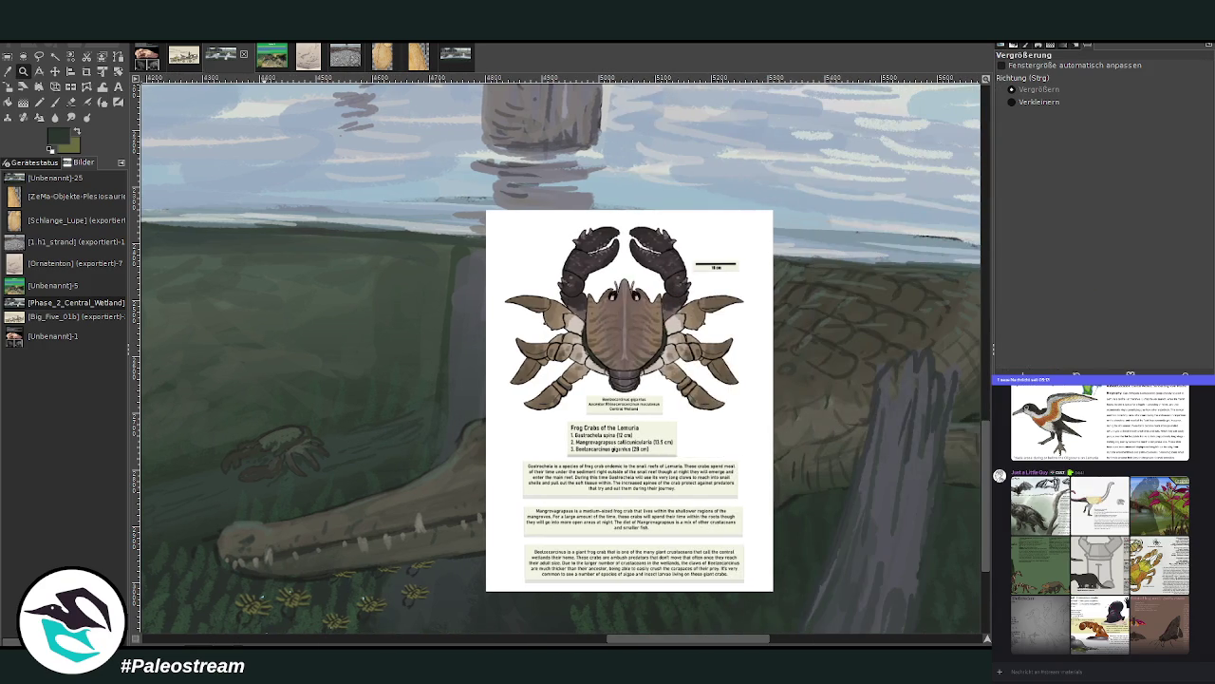
pyautogui.press('p')
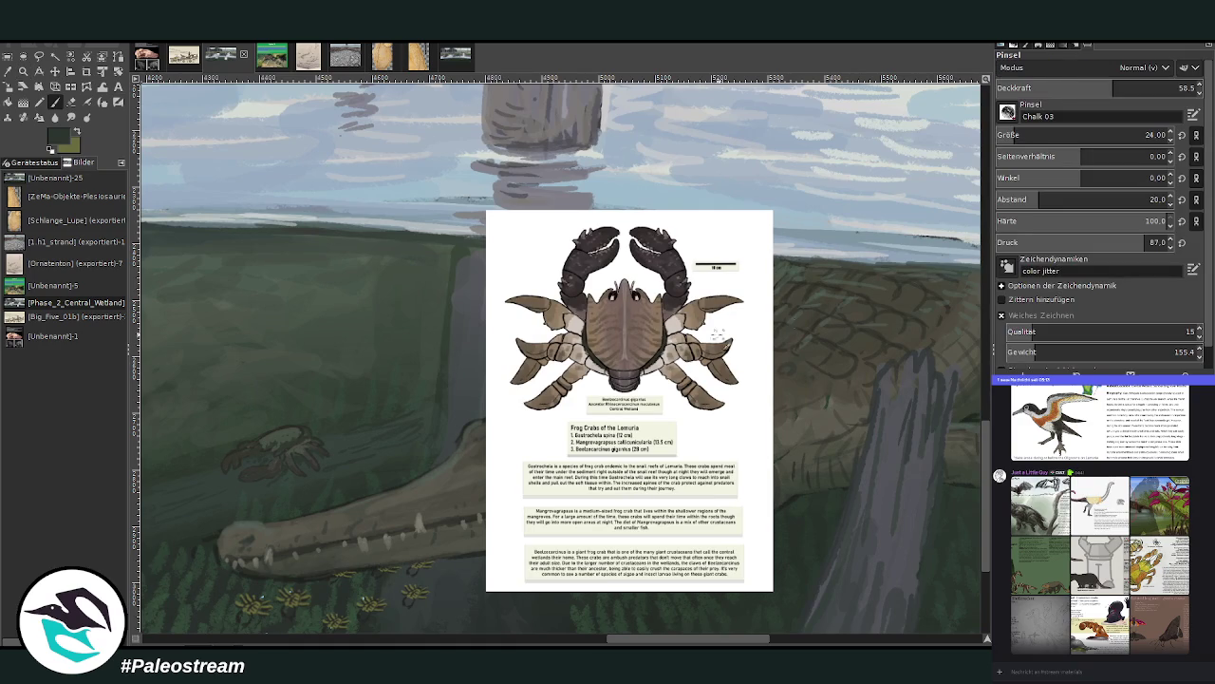
# Move the crab reference sheet up toward the right edge of the painting
pyautogui.click(54, 71)
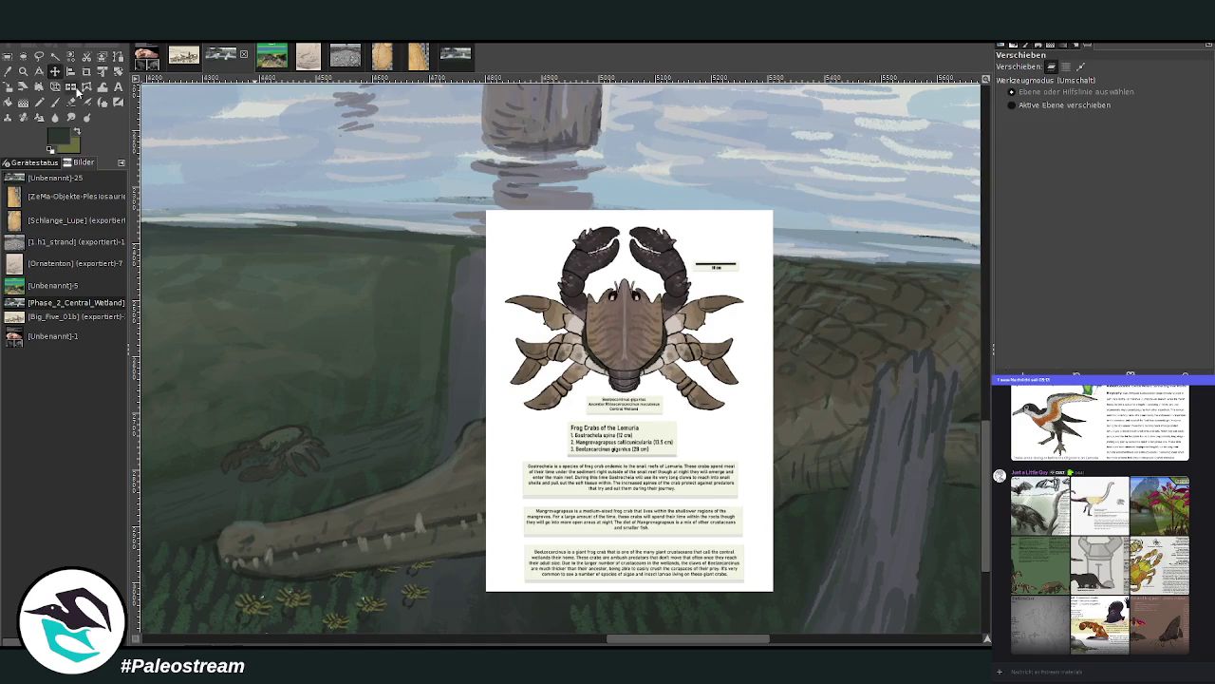
pyautogui.moveTo(613, 381)
pyautogui.mouseDown()
pyautogui.moveTo(685, 335)
pyautogui.moveTo(834, 289)
pyautogui.mouseUp()
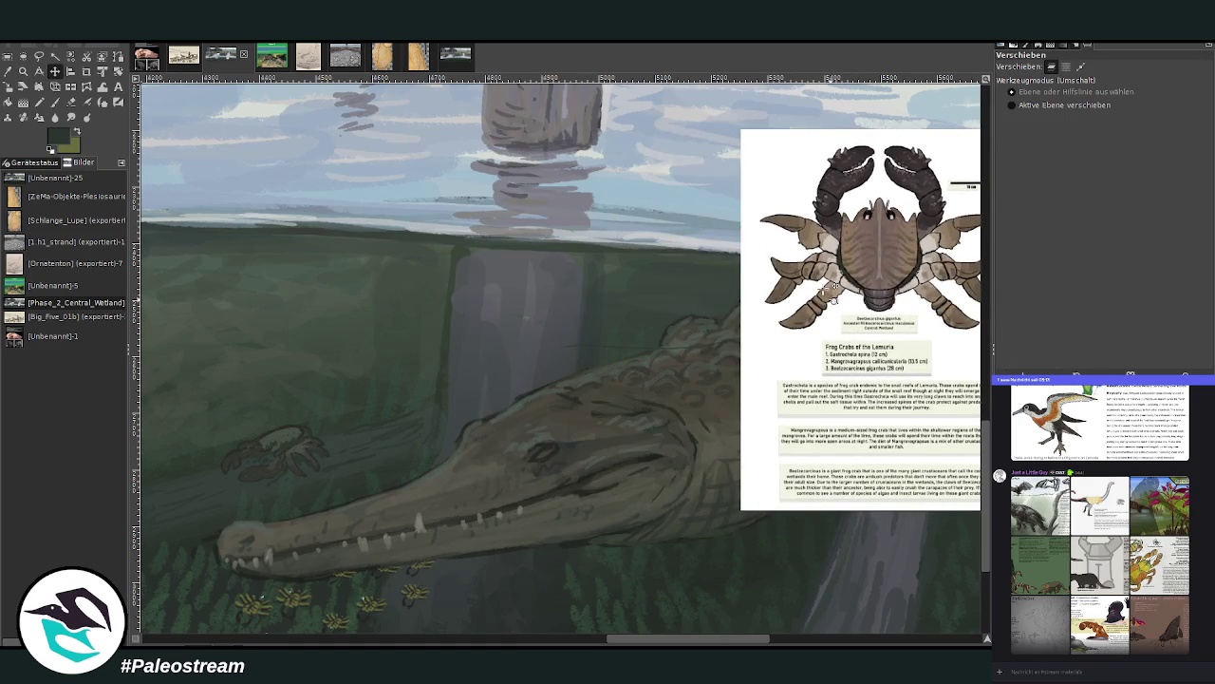
pyautogui.hotkey('ctrl', 'z')
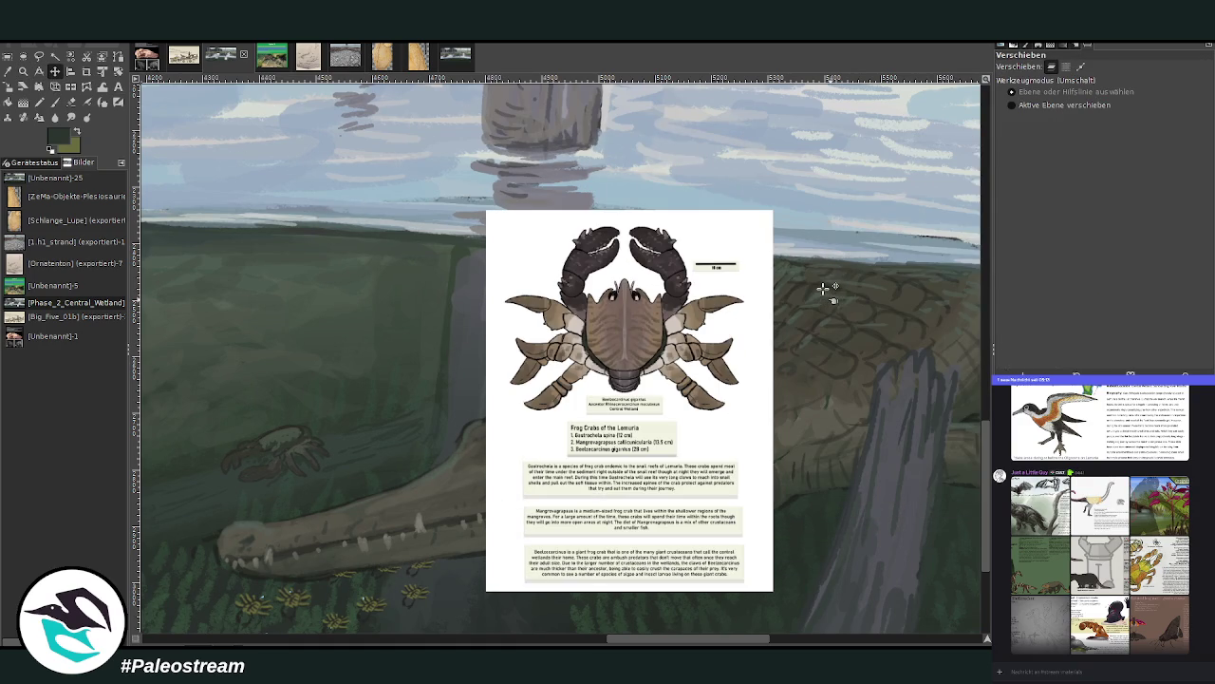
pyautogui.moveTo(598, 350); pyautogui.dragTo(879, 244)
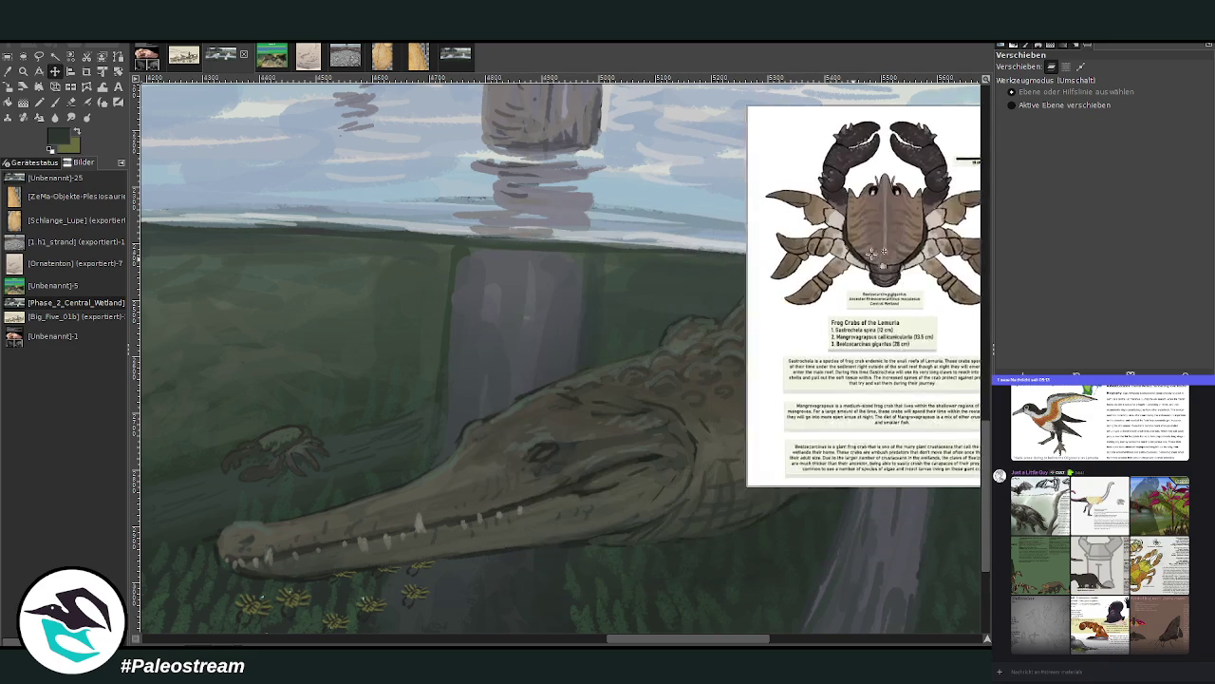
# Darken the submerged post's left edge with short strokes at 48.1 opacity
pyautogui.press('p')
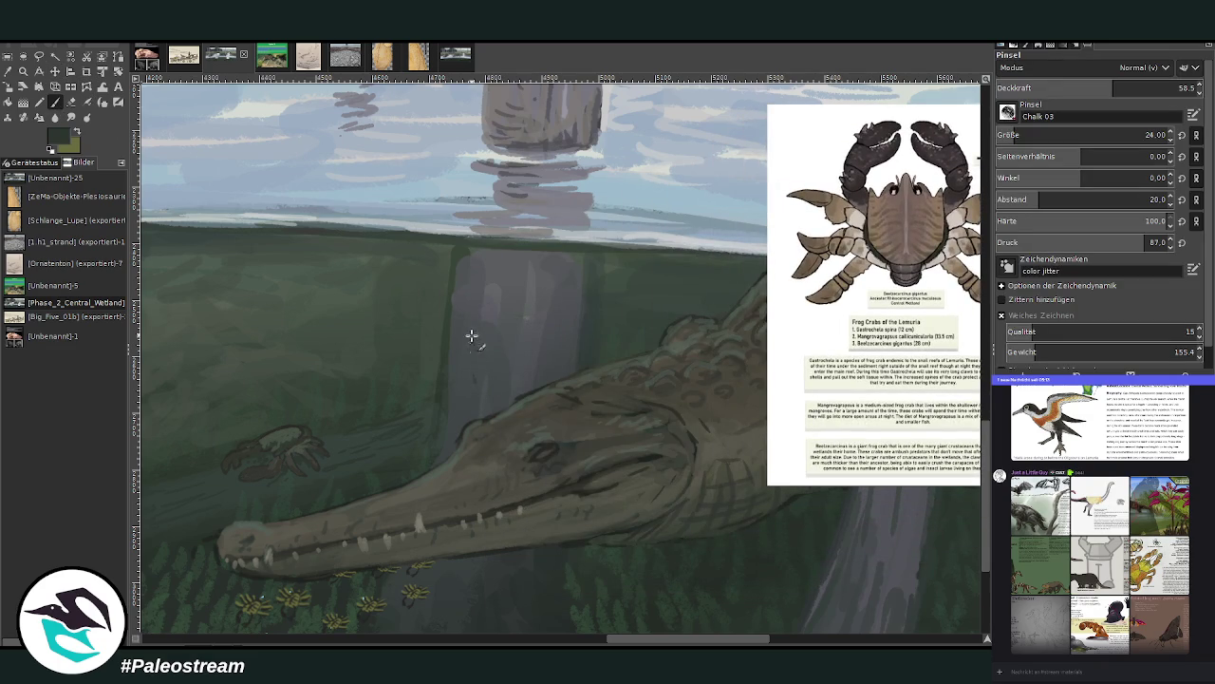
pyautogui.moveTo(487, 295); pyautogui.dragTo(484, 317)
pyautogui.click(1093, 87)
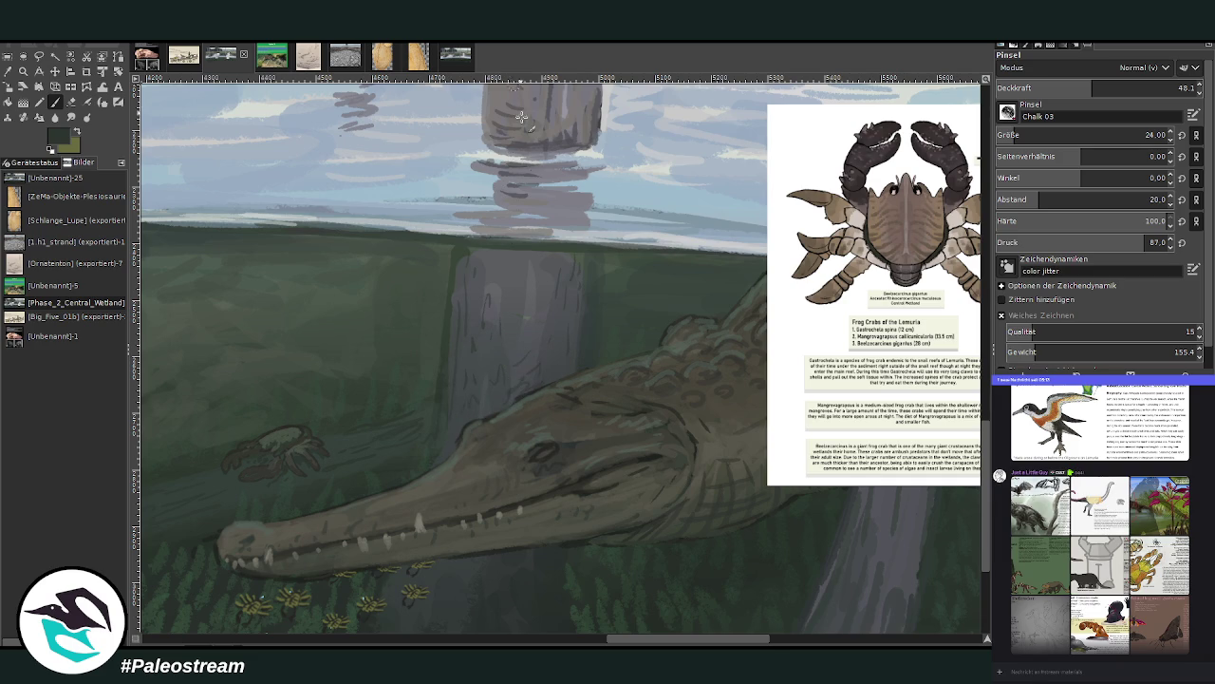
pyautogui.scroll(2, 987, 460)
pyautogui.scroll(1, 988, 460)
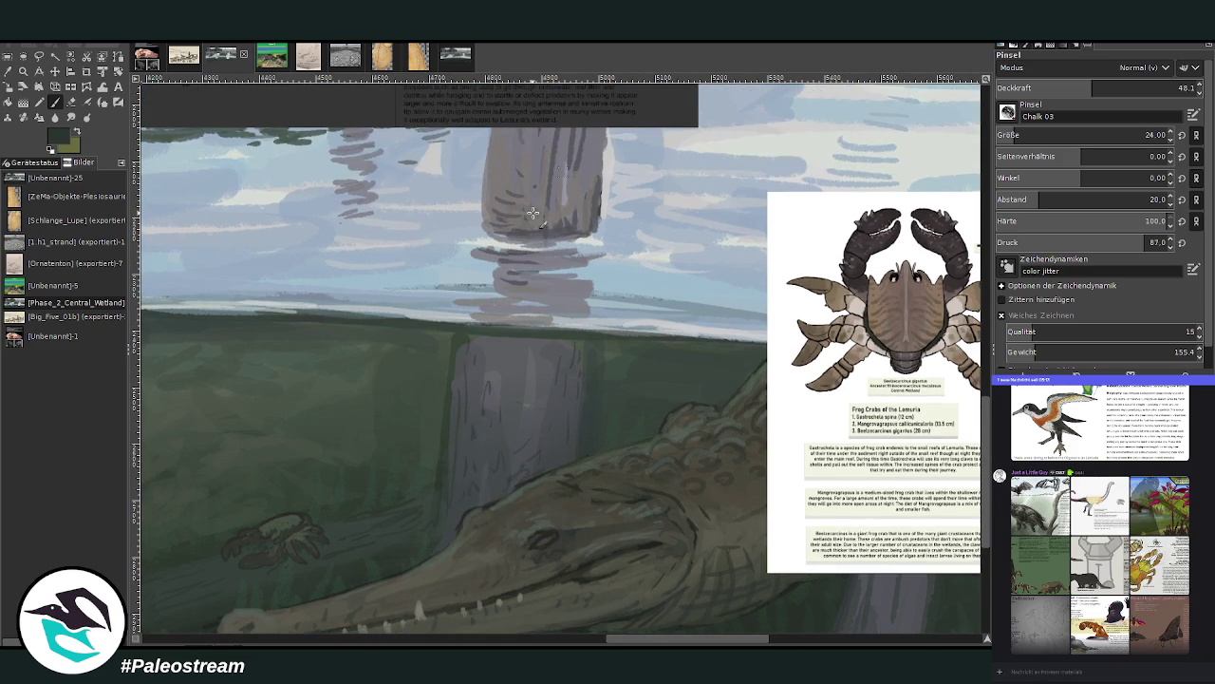
pyautogui.moveTo(481, 234)
pyautogui.mouseDown()
pyautogui.moveTo(484, 198)
pyautogui.moveTo(472, 239)
pyautogui.mouseUp()
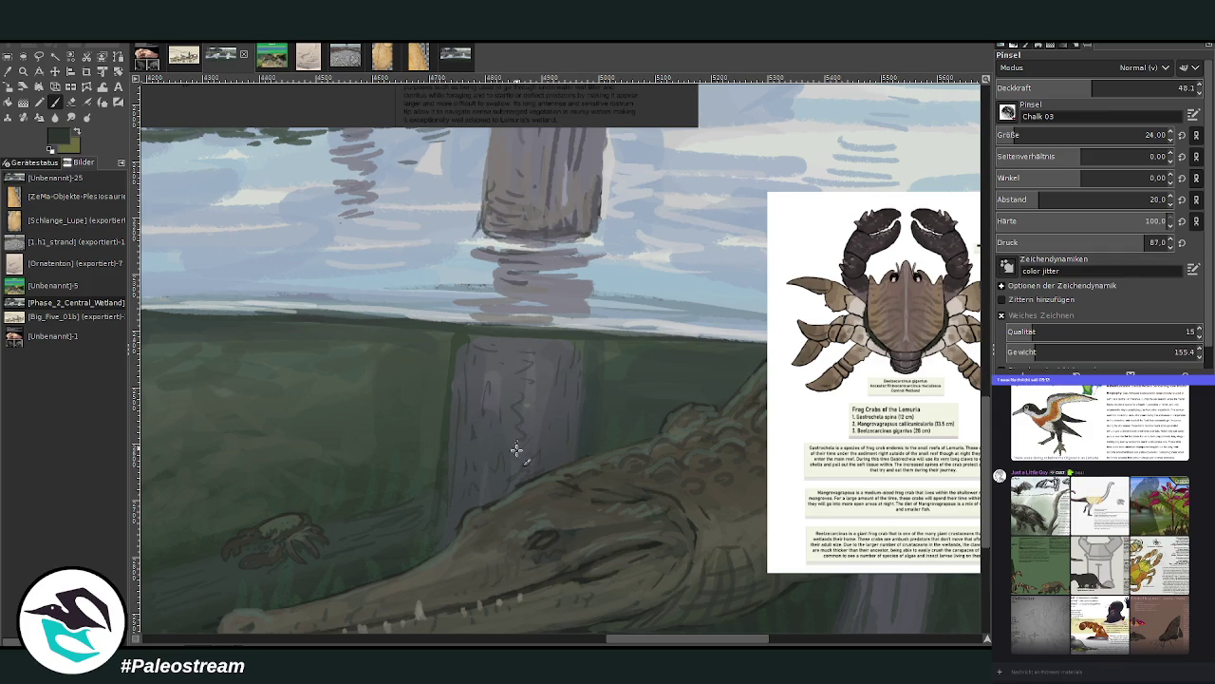
pyautogui.scroll(-2, 457, 481)
pyautogui.scroll(-2, 457, 482)
pyautogui.scroll(-1, 458, 481)
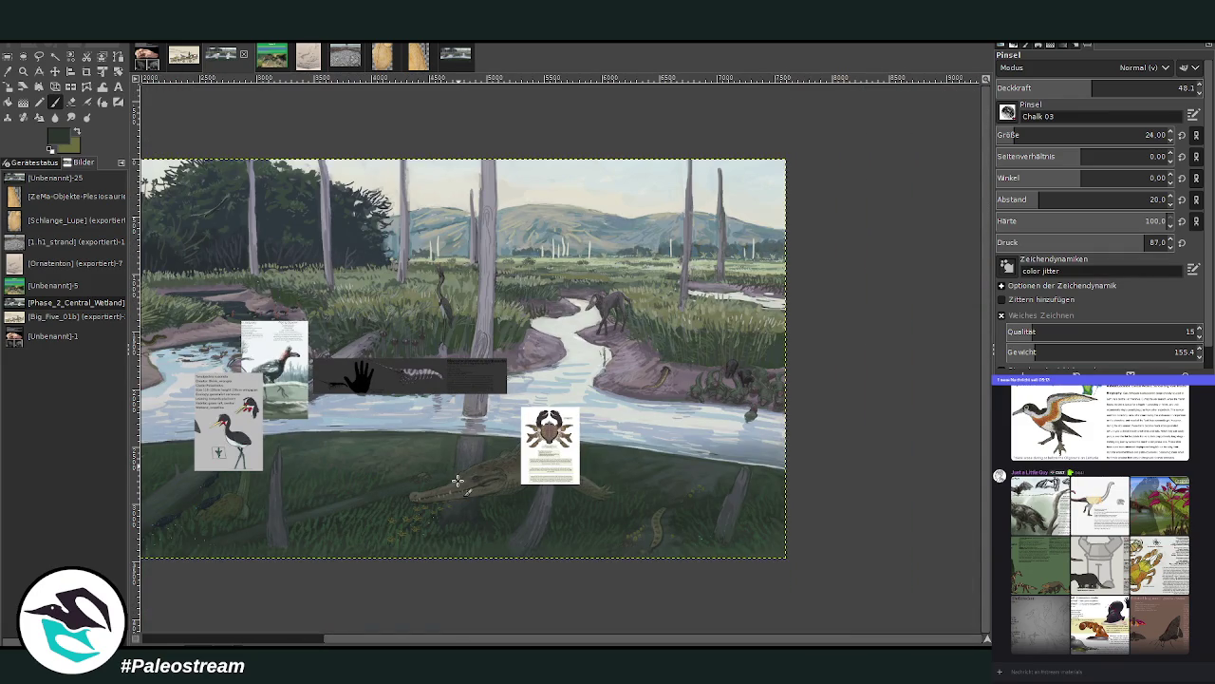
# Zoom in on the crocodile and the bird, shrimp and crab reference sheets above it
pyautogui.press('z')
pyautogui.moveTo(245, 315); pyautogui.dragTo(583, 575)
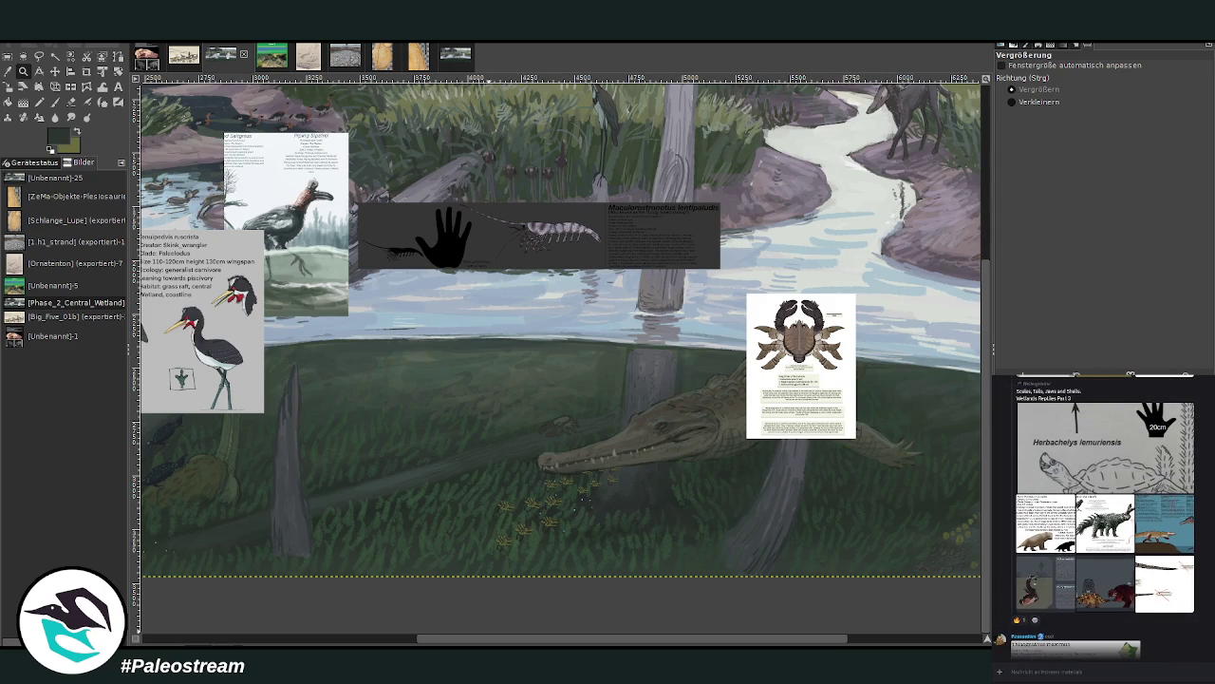
pyautogui.scroll(3, 513, 523)
pyautogui.scroll(3, 513, 523)
pyautogui.scroll(-3, 513, 523)
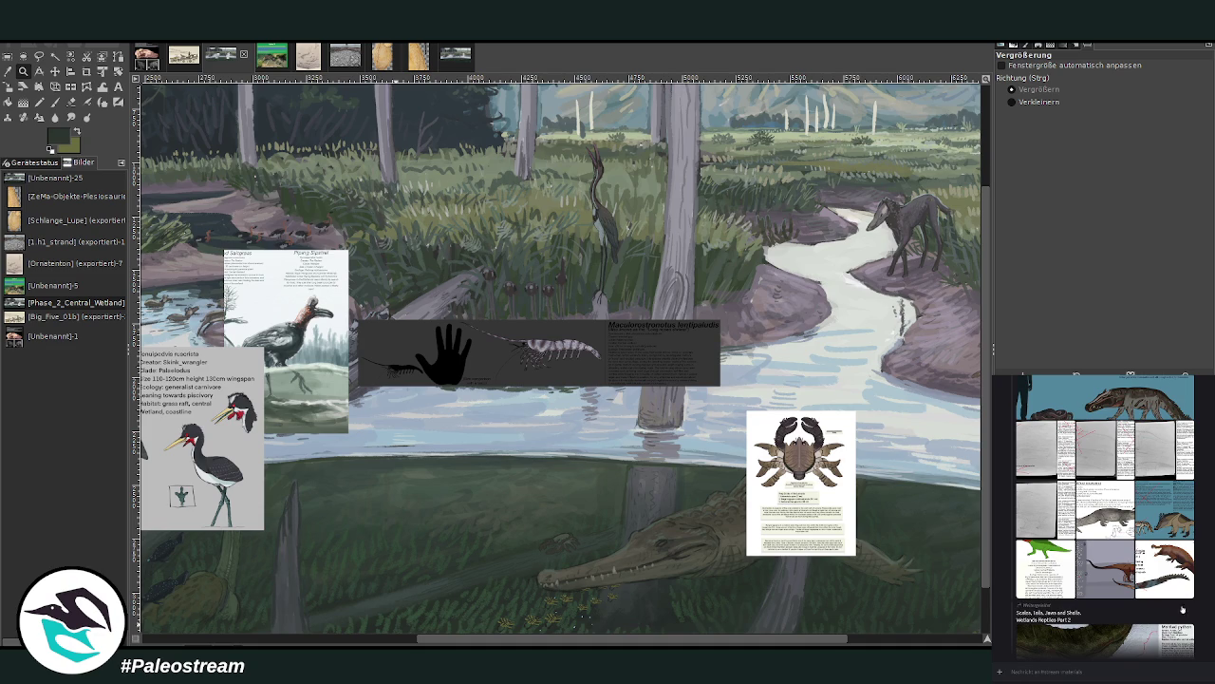
pyautogui.scroll(3, 1104, 517)
pyautogui.scroll(2, 1104, 517)
pyautogui.scroll(2, 1104, 516)
pyautogui.scroll(3, 1104, 516)
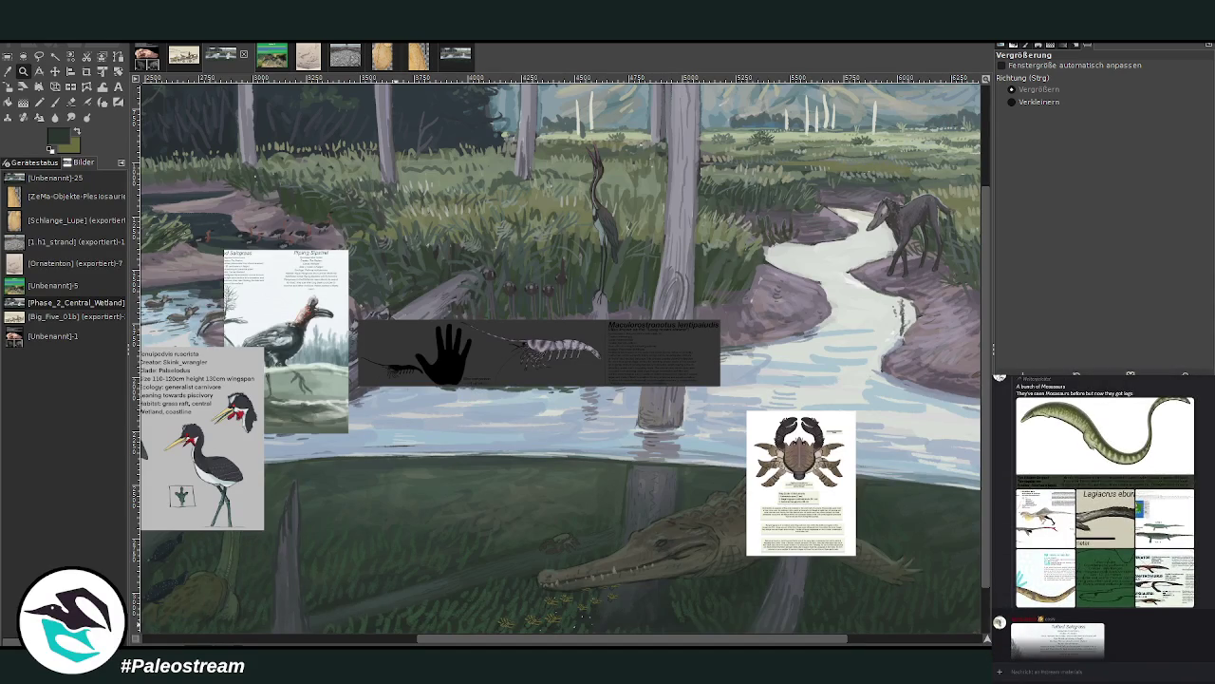
pyautogui.scroll(-3, 1104, 517)
pyautogui.scroll(-2, 1104, 516)
pyautogui.scroll(-3, 1104, 517)
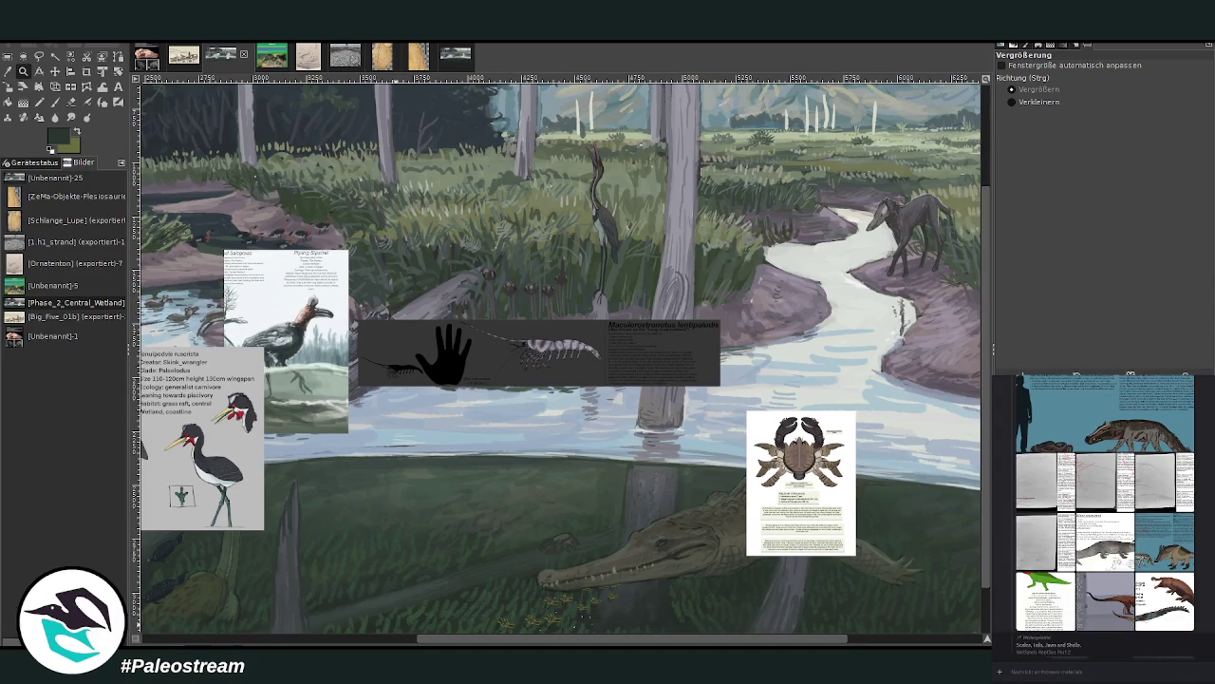
pyautogui.scroll(4, 1104, 517)
pyautogui.scroll(2, 1104, 516)
pyautogui.scroll(-3, 1104, 516)
pyautogui.scroll(2, 1104, 516)
pyautogui.scroll(2, 1104, 517)
pyautogui.scroll(-3, 1104, 517)
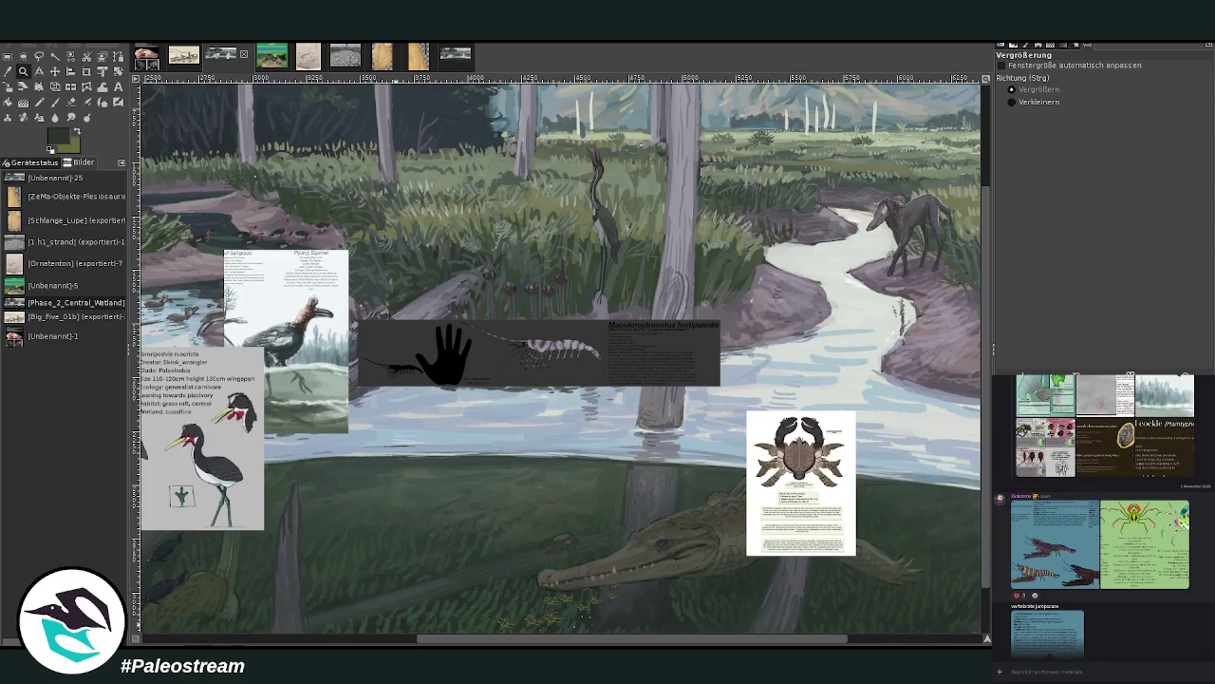
pyautogui.scroll(-3, 1104, 516)
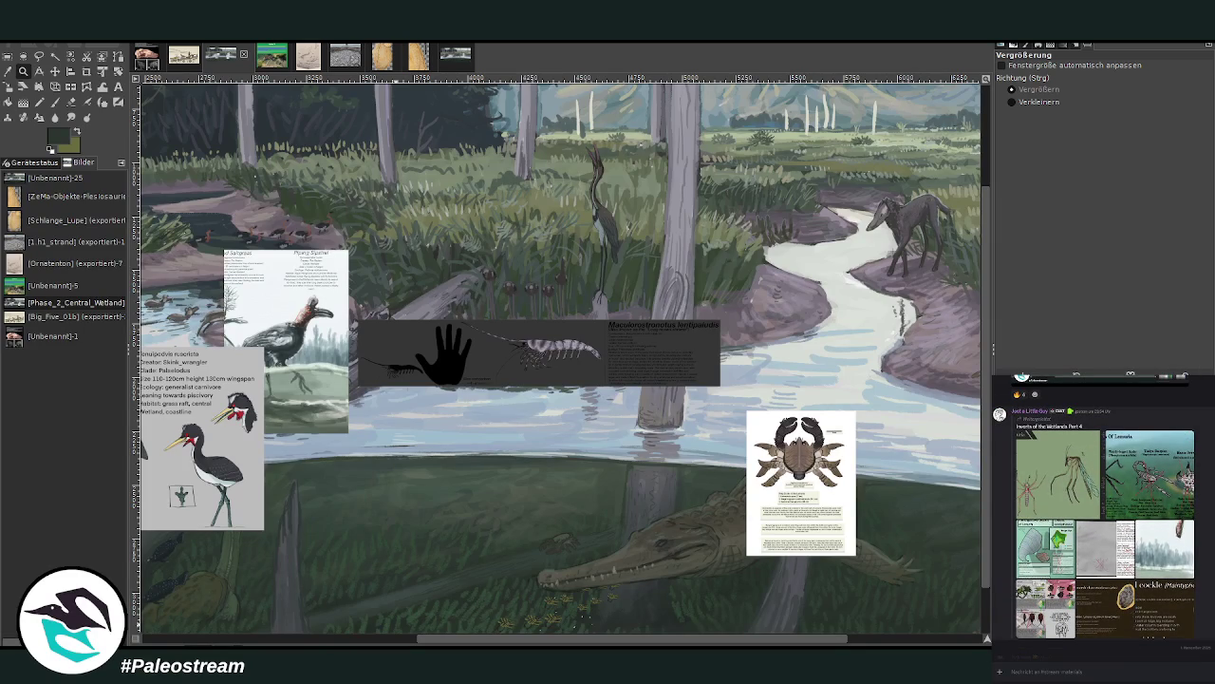
pyautogui.scroll(-3, 1104, 516)
pyautogui.scroll(-3, 1104, 516)
pyautogui.scroll(-2, 1104, 516)
pyautogui.scroll(3, 1102, 516)
pyautogui.scroll(3, 1101, 516)
pyautogui.scroll(3, 1101, 516)
pyautogui.scroll(3, 1101, 516)
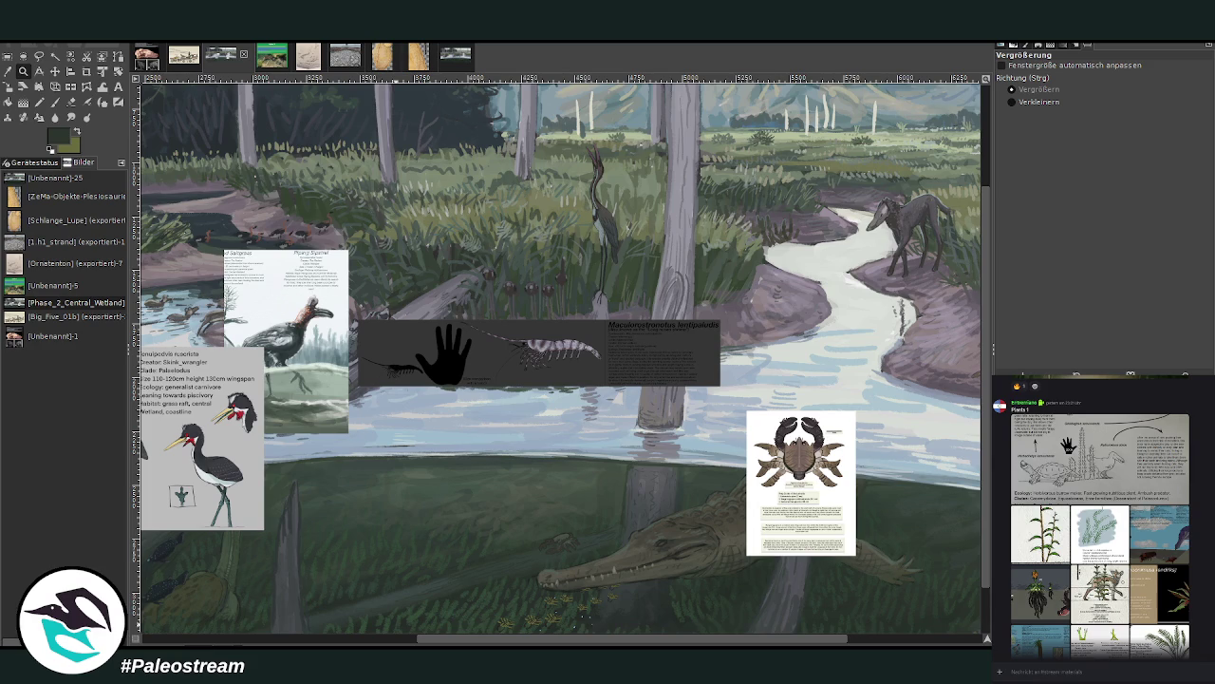
# Copy the Parasitic Vertebrates of Lemuria reference image from the chat
pyautogui.click(1068, 444)
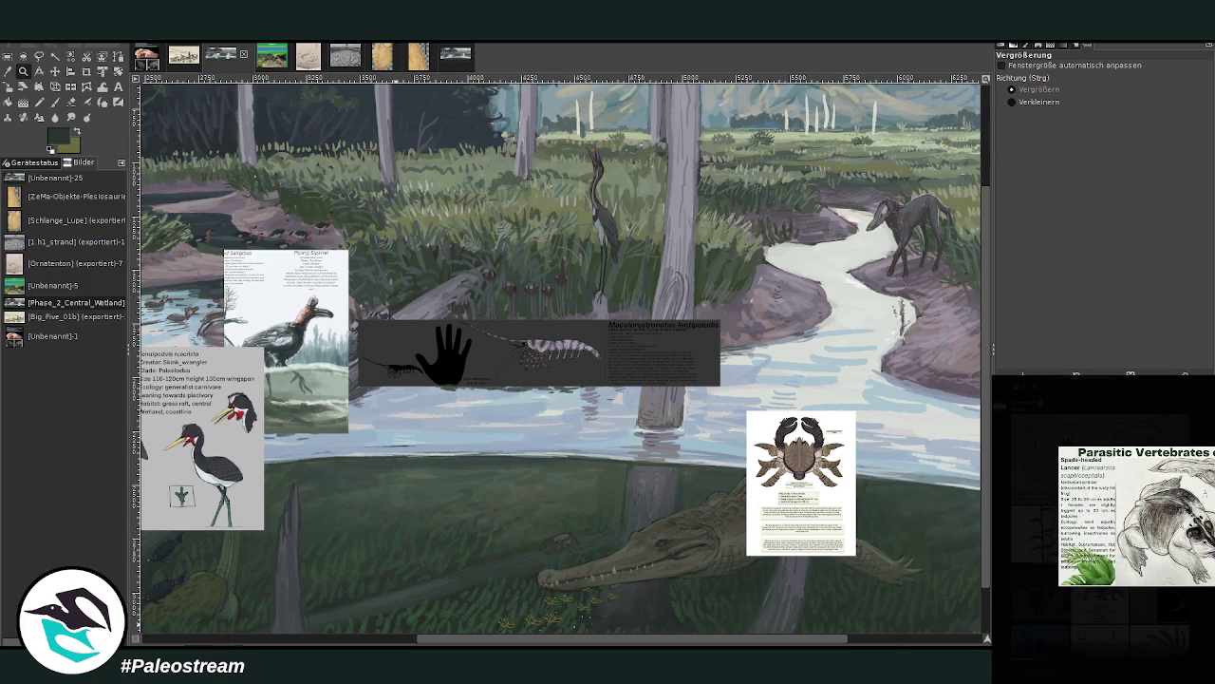
pyautogui.click(1177, 522)
pyautogui.rightClick(1184, 525)
pyautogui.click(1190, 533)
pyautogui.click(1211, 624)
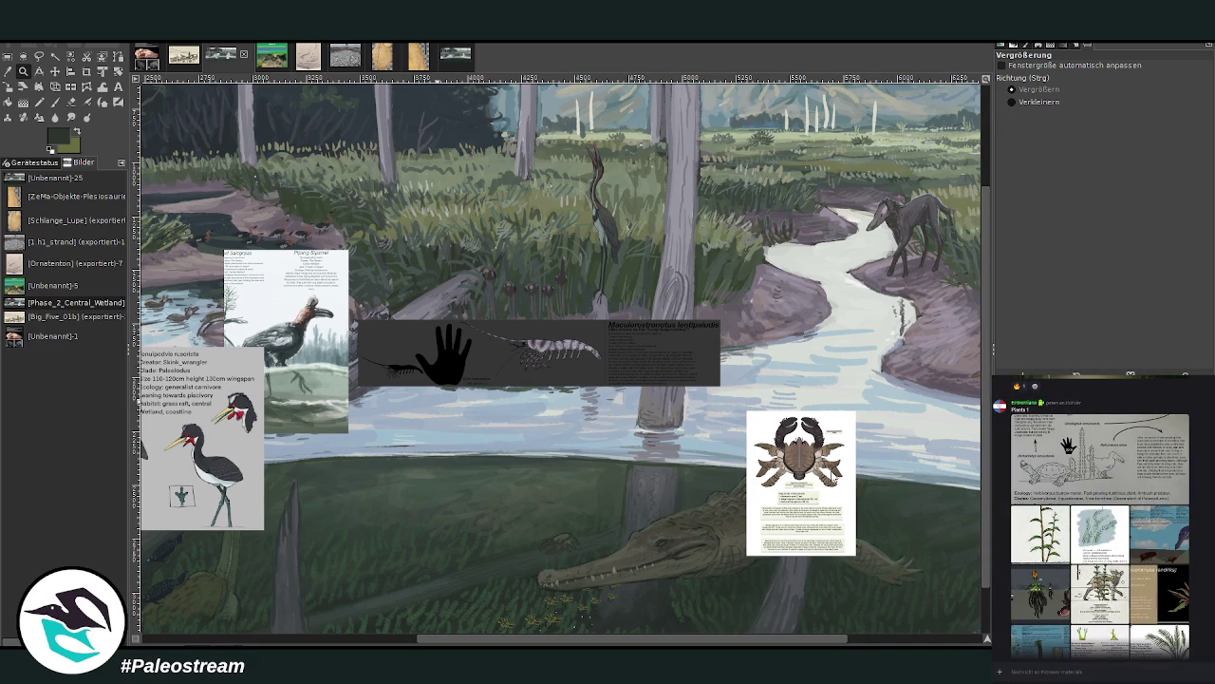
# Paste the sheet into GIMP, drag it down over the water, and zoom in on it
pyautogui.hotkey('ctrl', 'v')
pyautogui.press('m')
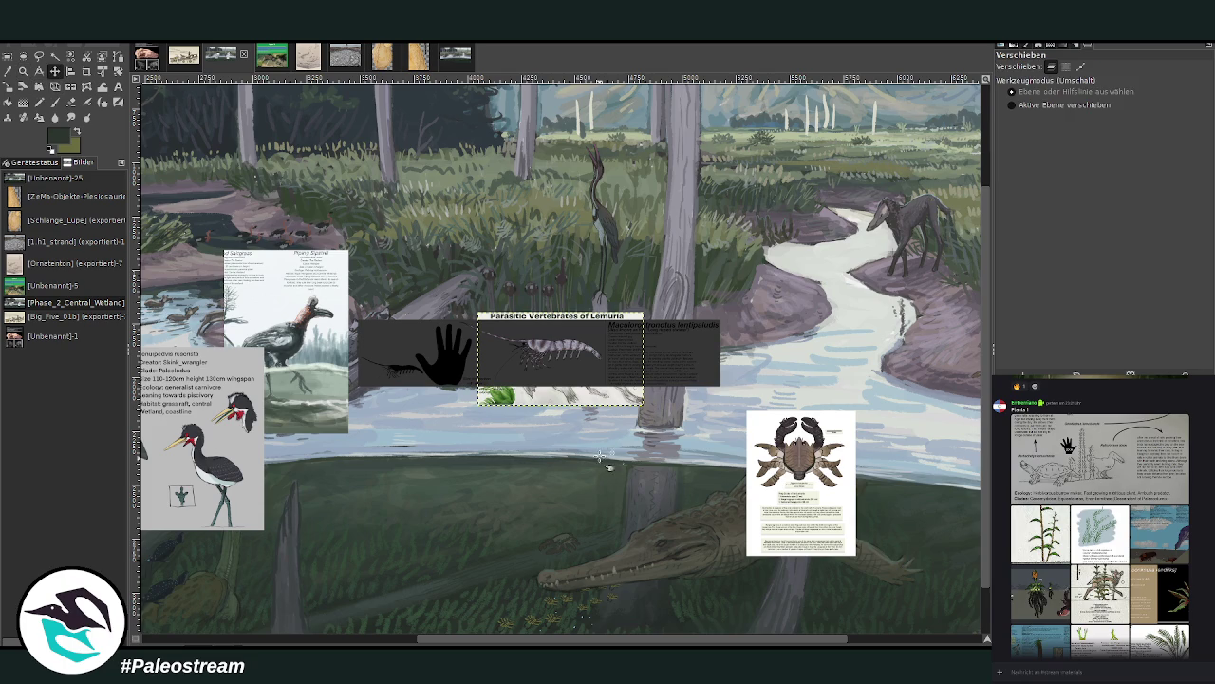
pyautogui.moveTo(594, 403); pyautogui.dragTo(552, 529)
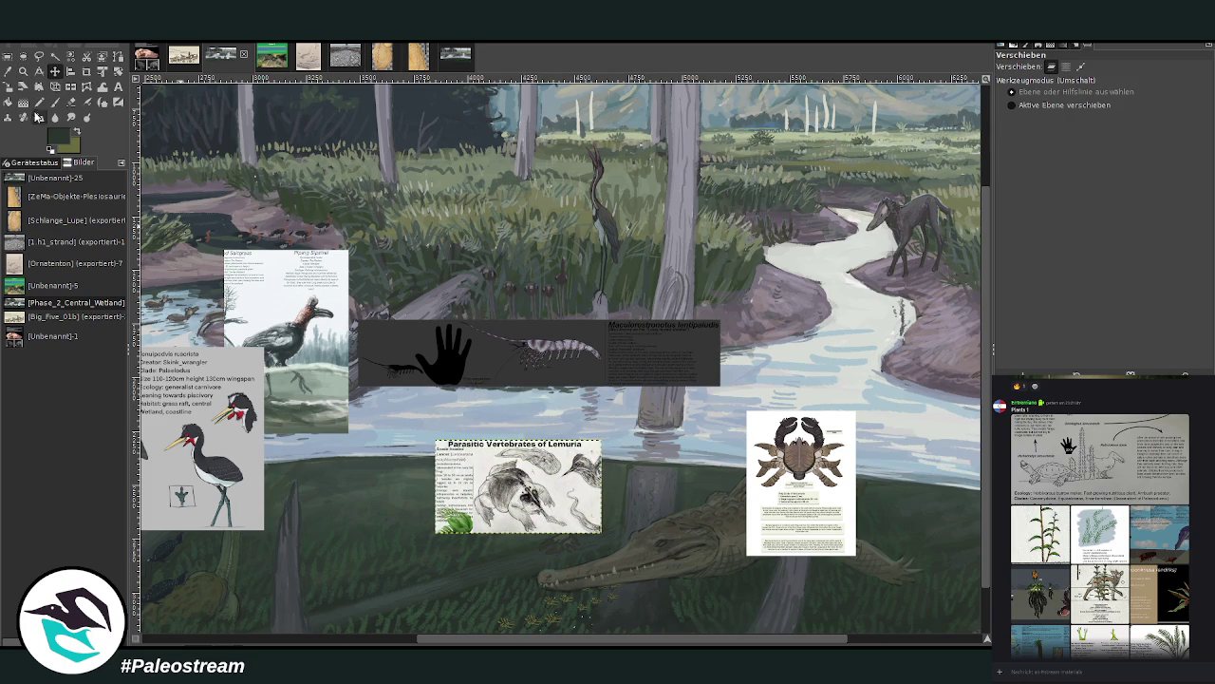
pyautogui.click(23, 71)
pyautogui.moveTo(403, 425); pyautogui.dragTo(676, 556)
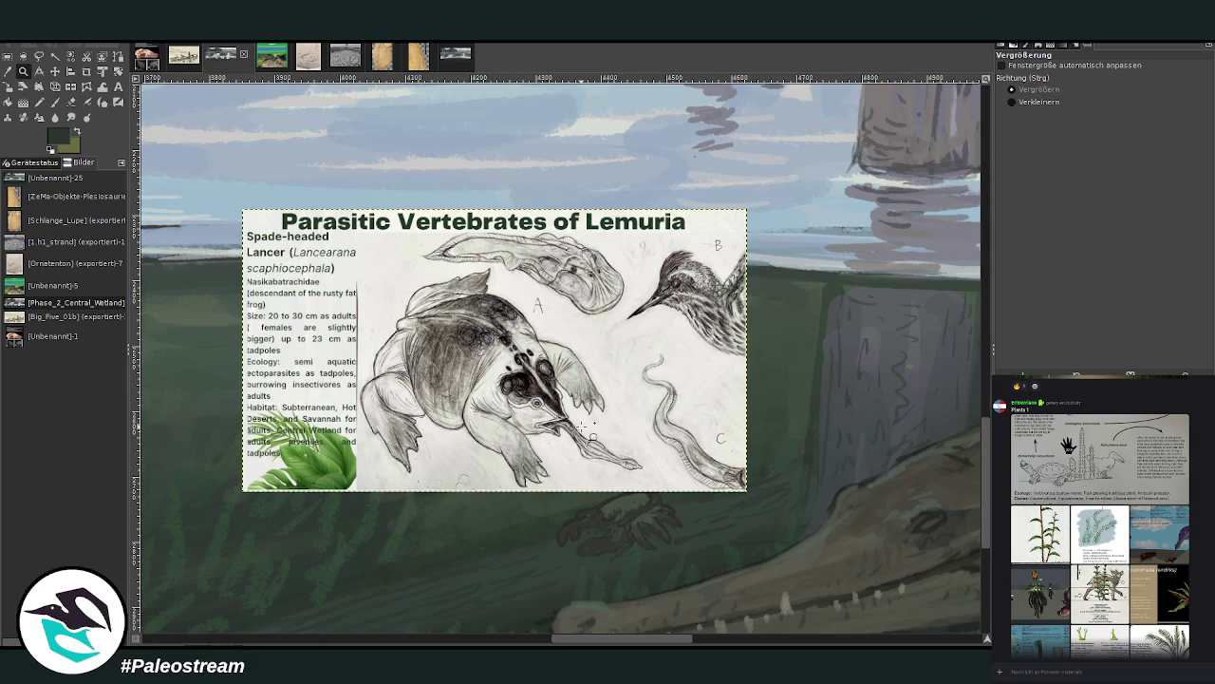
pyautogui.click(55, 71)
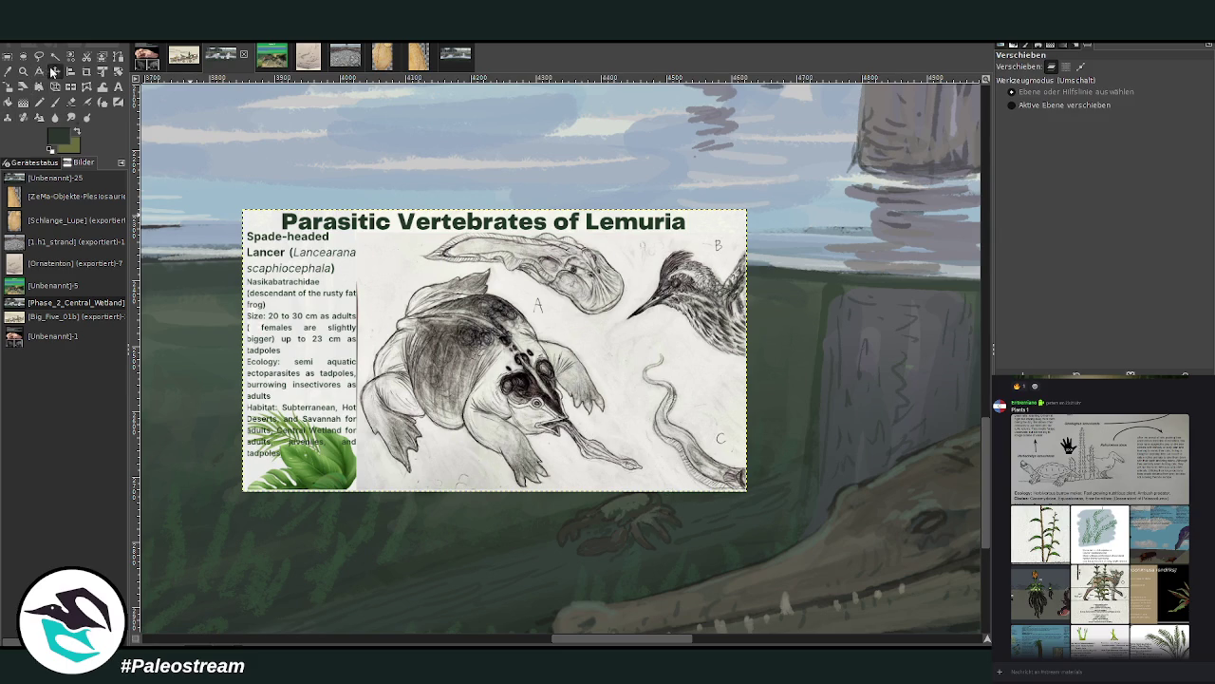
# Shift the Lemuria sheet and frog poster left and the bird sketch up, clearing the mound
pyautogui.moveTo(451, 353); pyautogui.dragTo(403, 392)
pyautogui.hscroll(-1, 539, 640)
pyautogui.hscroll(-2, 539, 640)
pyautogui.moveTo(712, 458); pyautogui.dragTo(501, 528)
pyautogui.hscroll(-5, 586, 642)
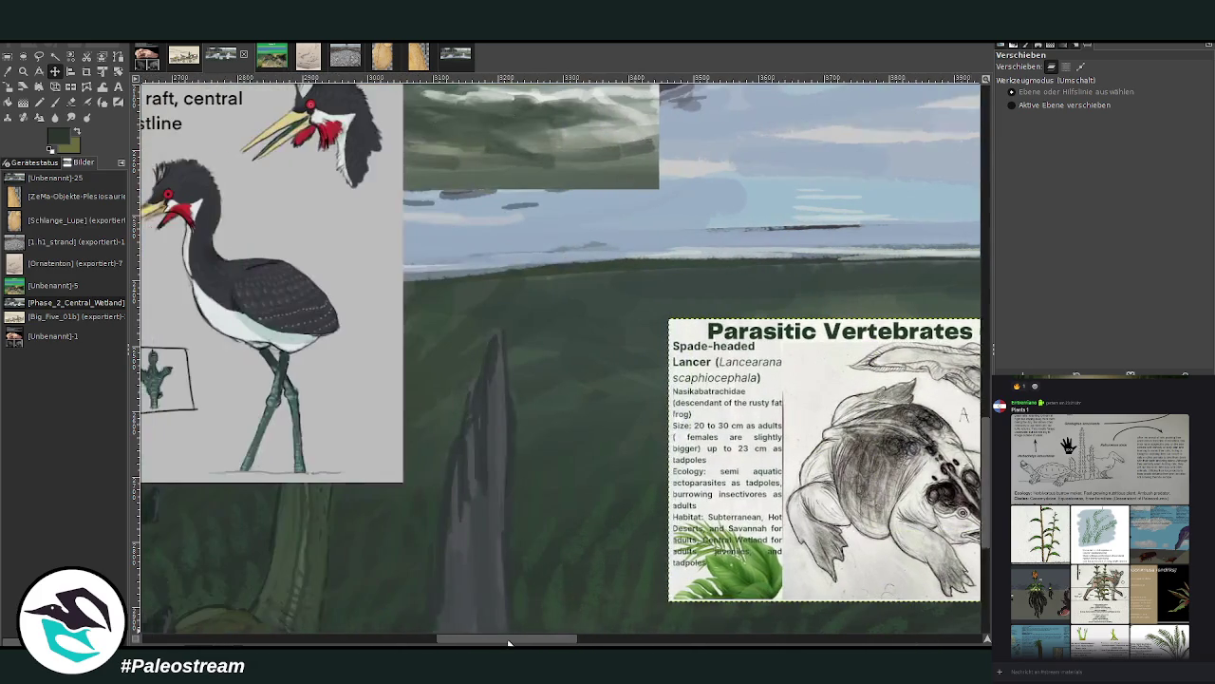
pyautogui.scroll(-2, 443, 553)
pyautogui.moveTo(710, 441); pyautogui.dragTo(514, 436)
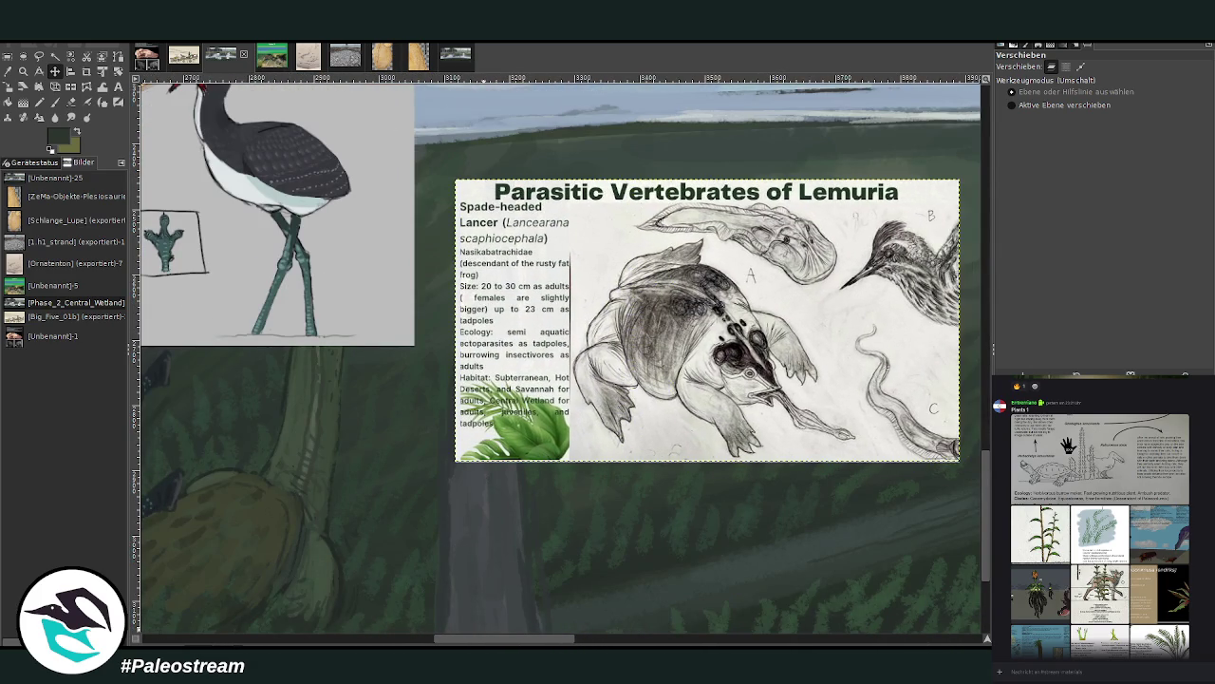
pyautogui.hscroll(-1, 521, 539)
pyautogui.moveTo(681, 442); pyautogui.dragTo(640, 484)
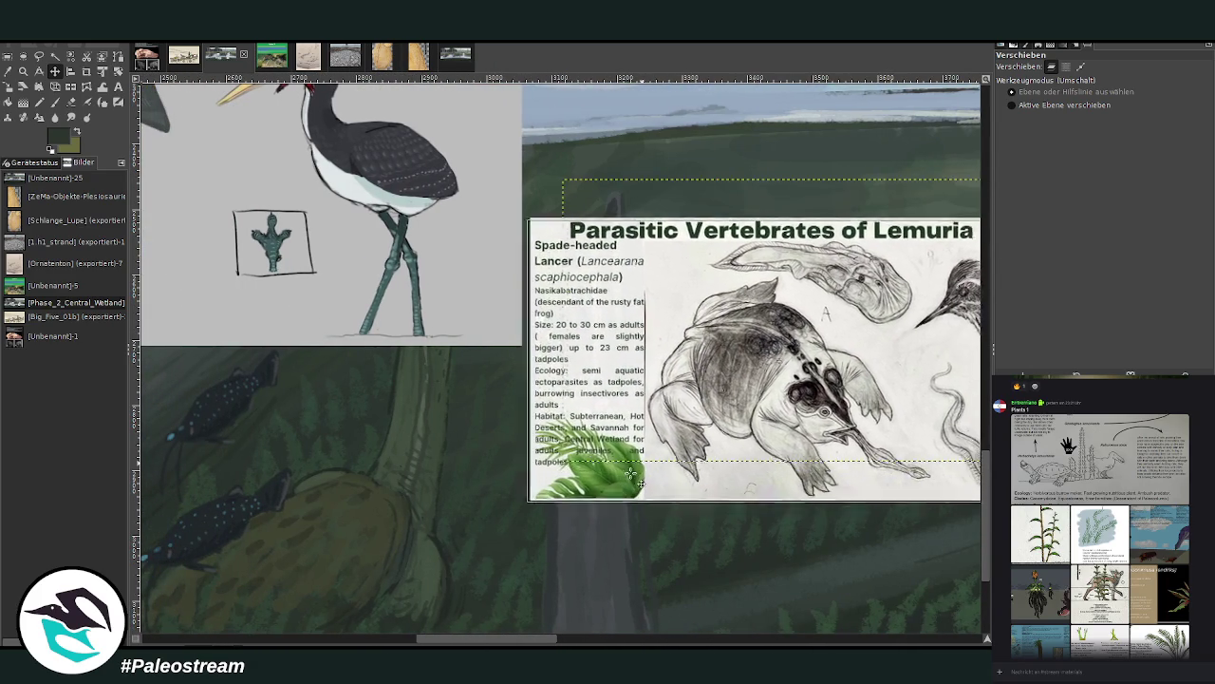
pyautogui.moveTo(397, 269); pyautogui.dragTo(429, 116)
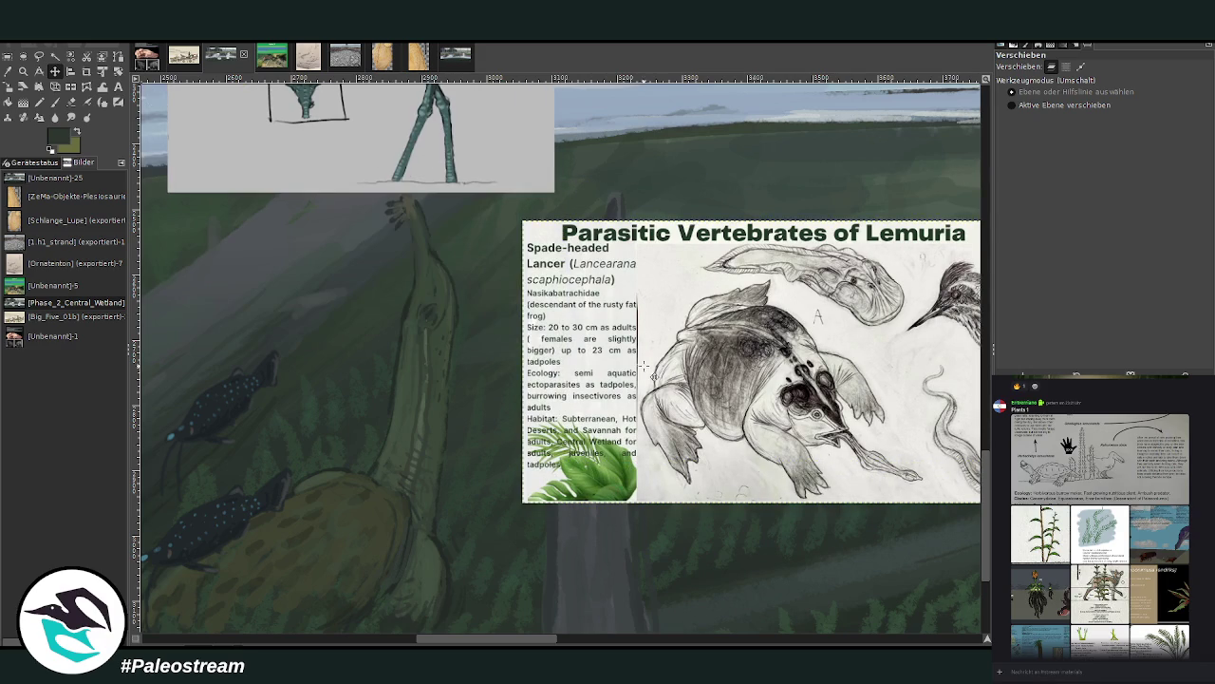
pyautogui.moveTo(647, 375); pyautogui.dragTo(549, 347)
pyautogui.scroll(-1, 549, 339)
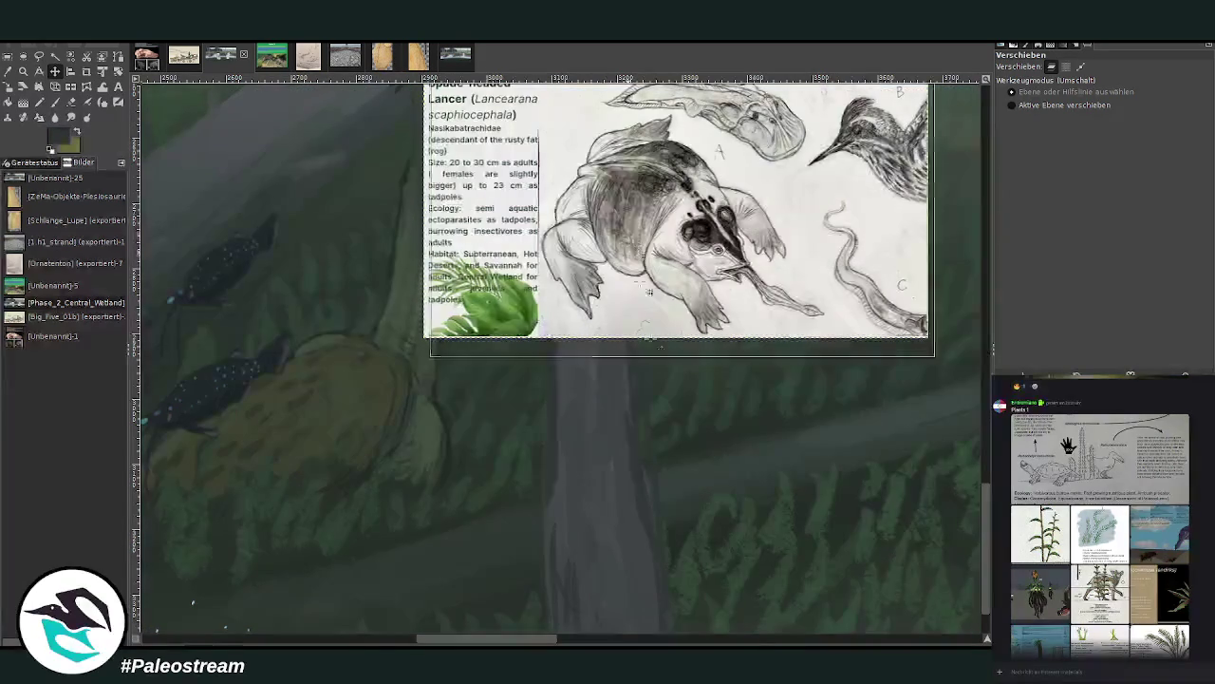
pyautogui.moveTo(628, 231); pyautogui.dragTo(663, 384)
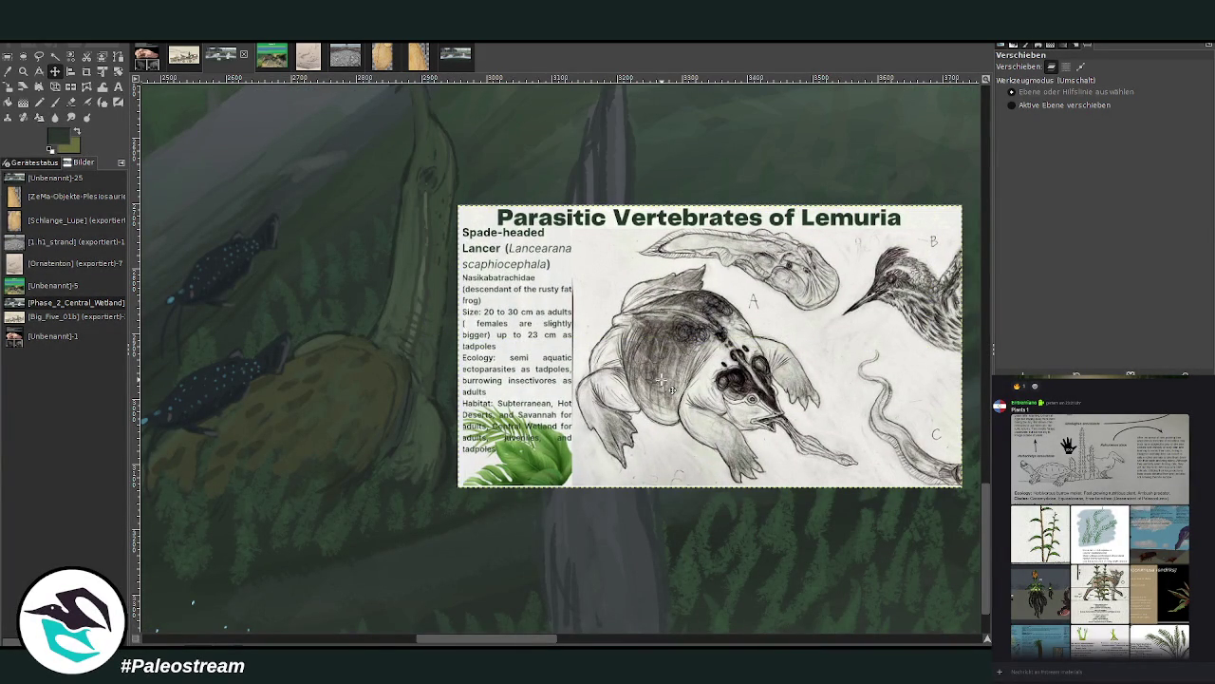
pyautogui.press('z')
pyautogui.moveTo(459, 640); pyautogui.dragTo(440, 640)
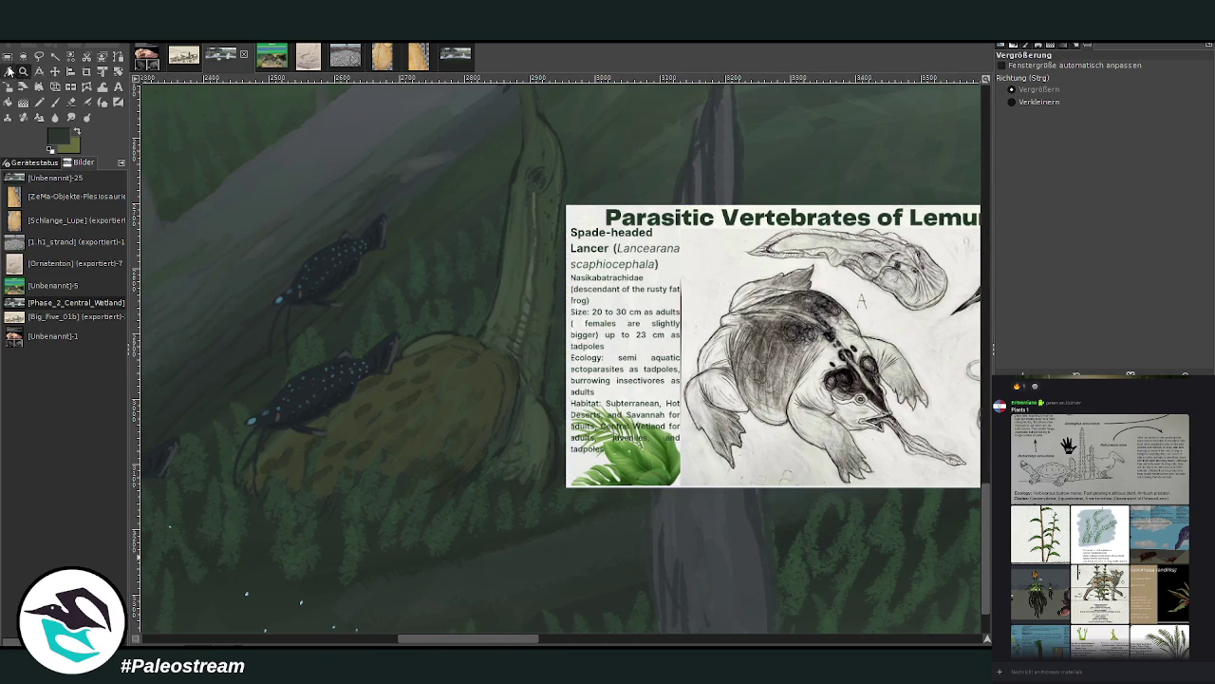
# Sample a light grey-green and dab pale paint on the mound at size 40, opacity ~79
pyautogui.click(8, 71)
pyautogui.click(533, 292)
pyautogui.click(55, 101)
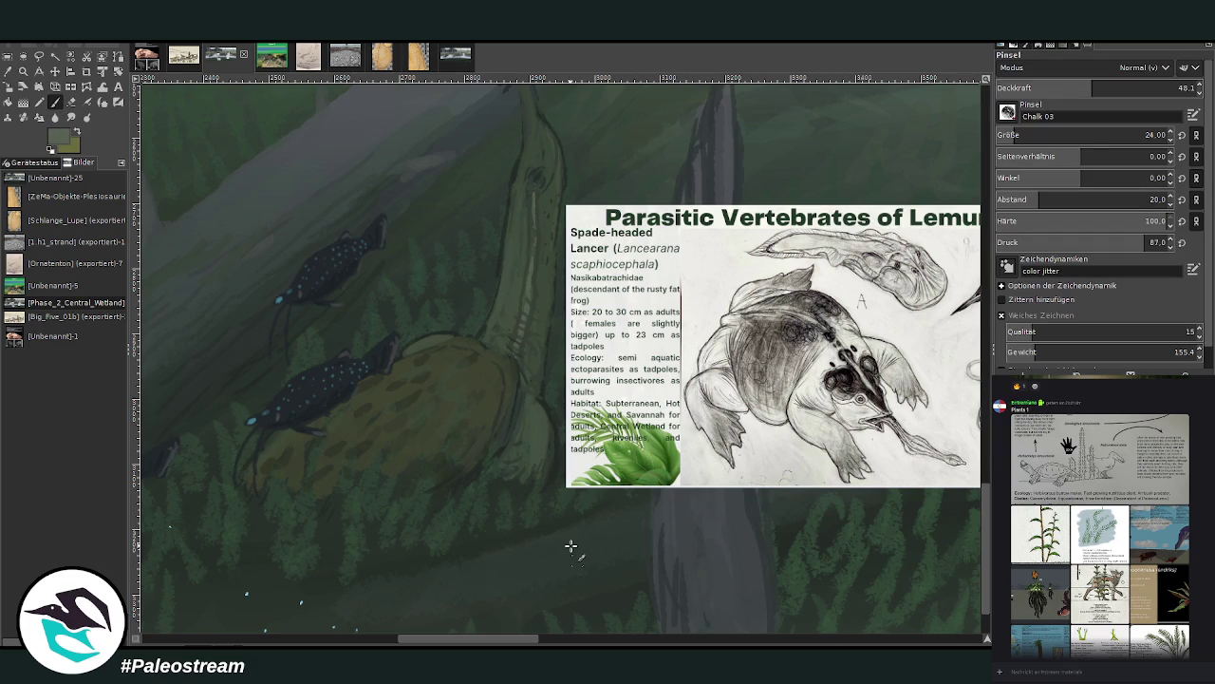
pyautogui.click(1018, 133)
pyautogui.moveTo(1106, 92); pyautogui.dragTo(1151, 87)
pyautogui.moveTo(1145, 135); pyautogui.dragTo(1110, 135)
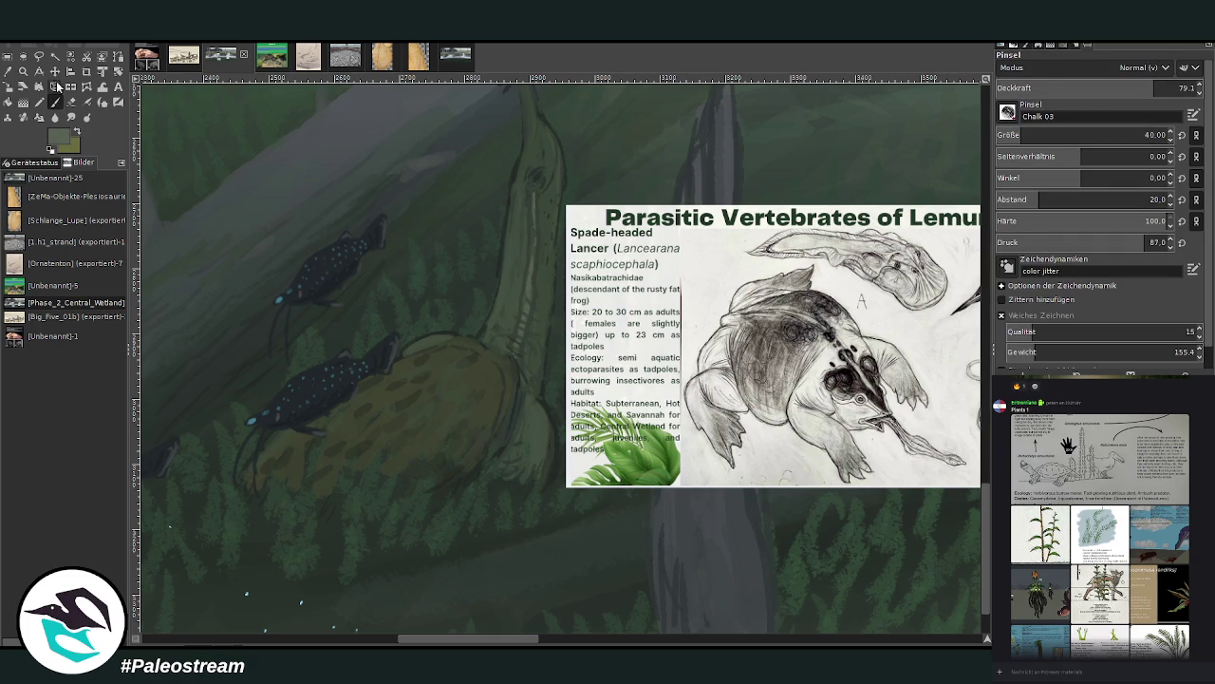
pyautogui.click(438, 424)
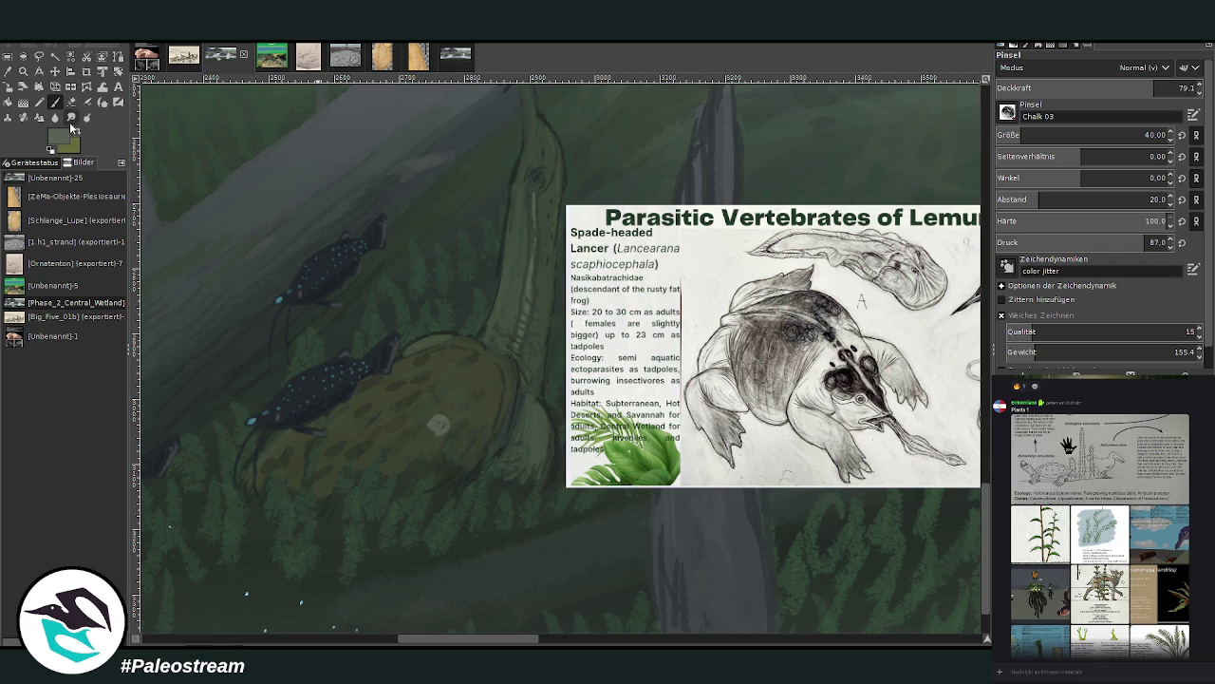
# Resample a mound colour and shape the pale patch into tadpole forms
pyautogui.keyDown('ctrl'); pyautogui.click(420, 475); pyautogui.keyUp('ctrl')
pyautogui.click(432, 425)
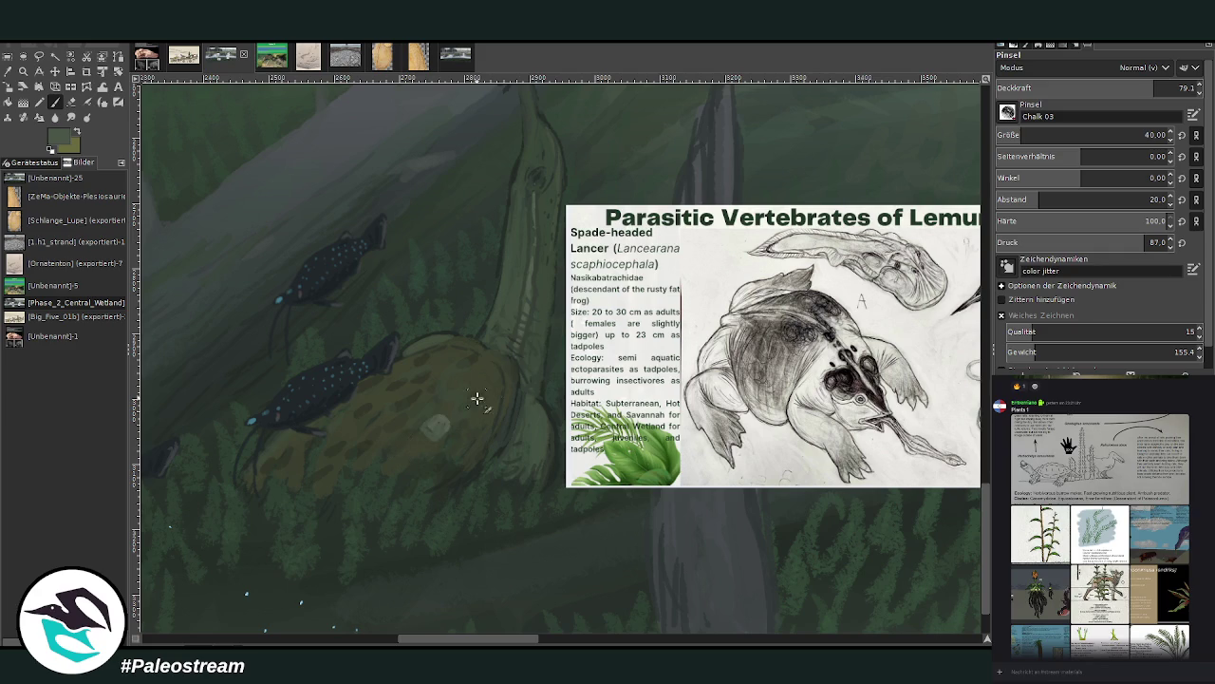
pyautogui.moveTo(434, 426)
pyautogui.mouseDown()
pyautogui.moveTo(385, 461)
pyautogui.moveTo(425, 440)
pyautogui.mouseUp()
pyautogui.moveTo(435, 364)
pyautogui.mouseDown()
pyautogui.moveTo(380, 401)
pyautogui.moveTo(428, 362)
pyautogui.mouseUp()
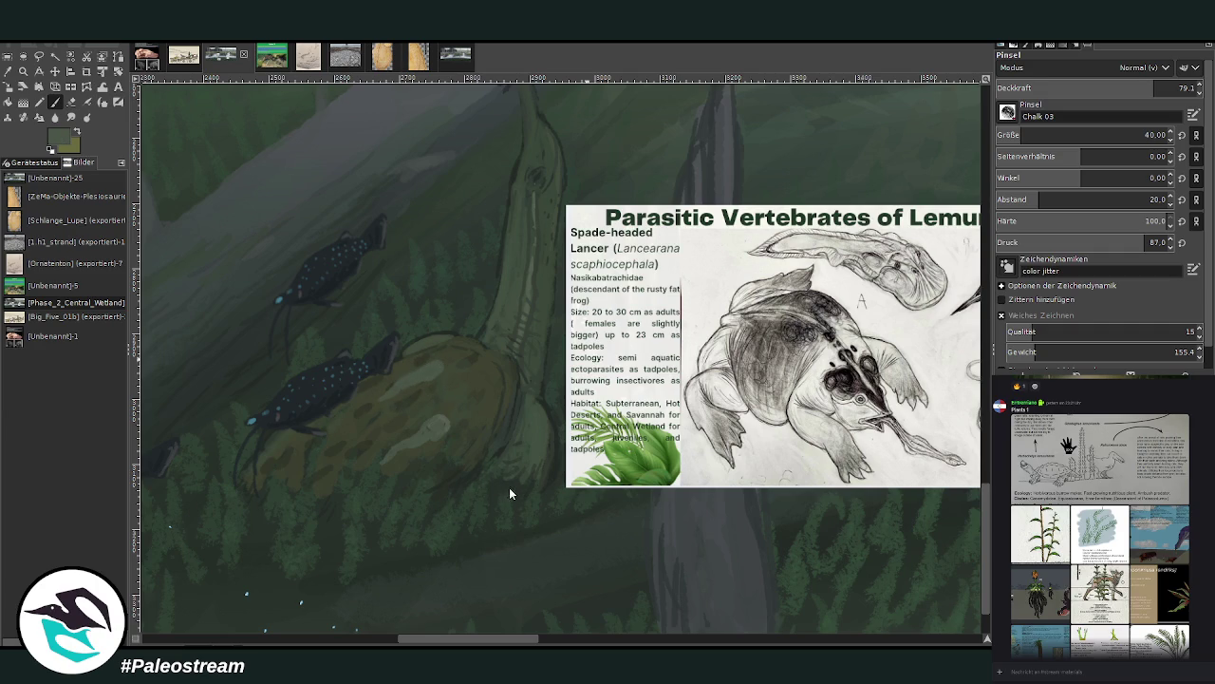
# Build more pale tadpole blobs at size 30, opacity 73 then 44
pyautogui.keyDown('ctrl'); pyautogui.click(418, 488); pyautogui.keyUp('ctrl')
pyautogui.moveTo(1154, 89); pyautogui.dragTo(1141, 89)
pyautogui.moveTo(1166, 135); pyautogui.dragTo(1147, 135)
pyautogui.moveTo(443, 423)
pyautogui.mouseDown()
pyautogui.moveTo(427, 420)
pyautogui.moveTo(422, 445)
pyautogui.mouseUp()
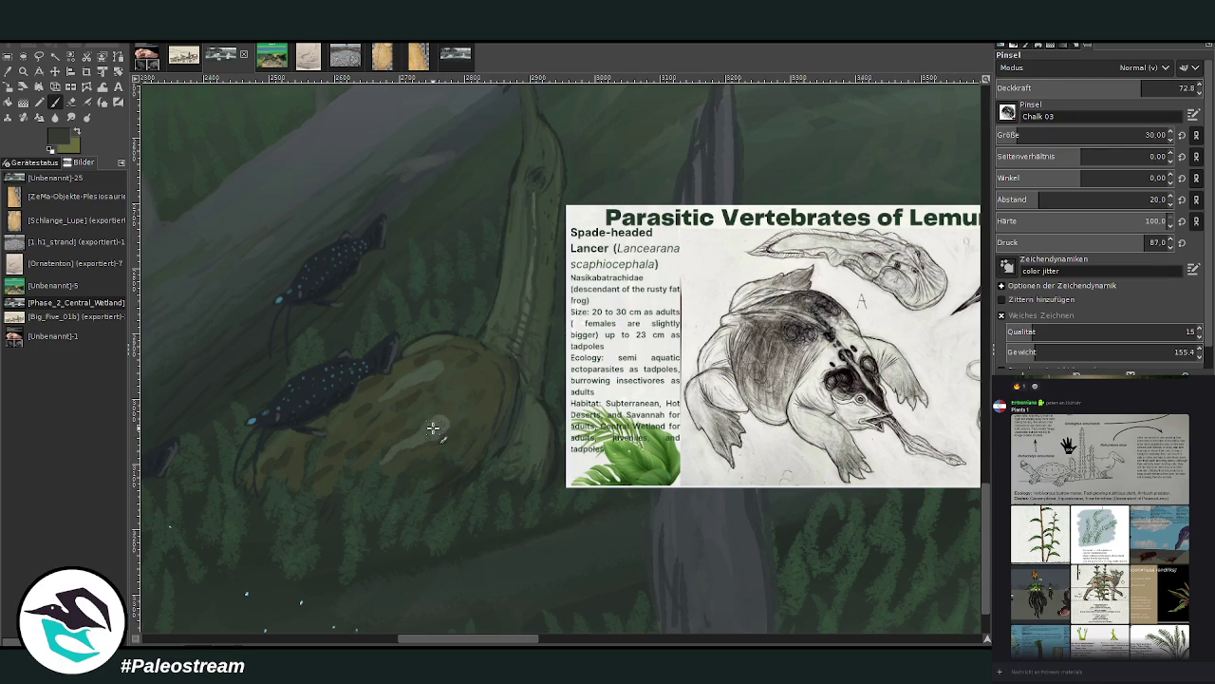
pyautogui.moveTo(436, 428); pyautogui.dragTo(427, 446)
pyautogui.moveTo(1139, 88); pyautogui.dragTo(1084, 87)
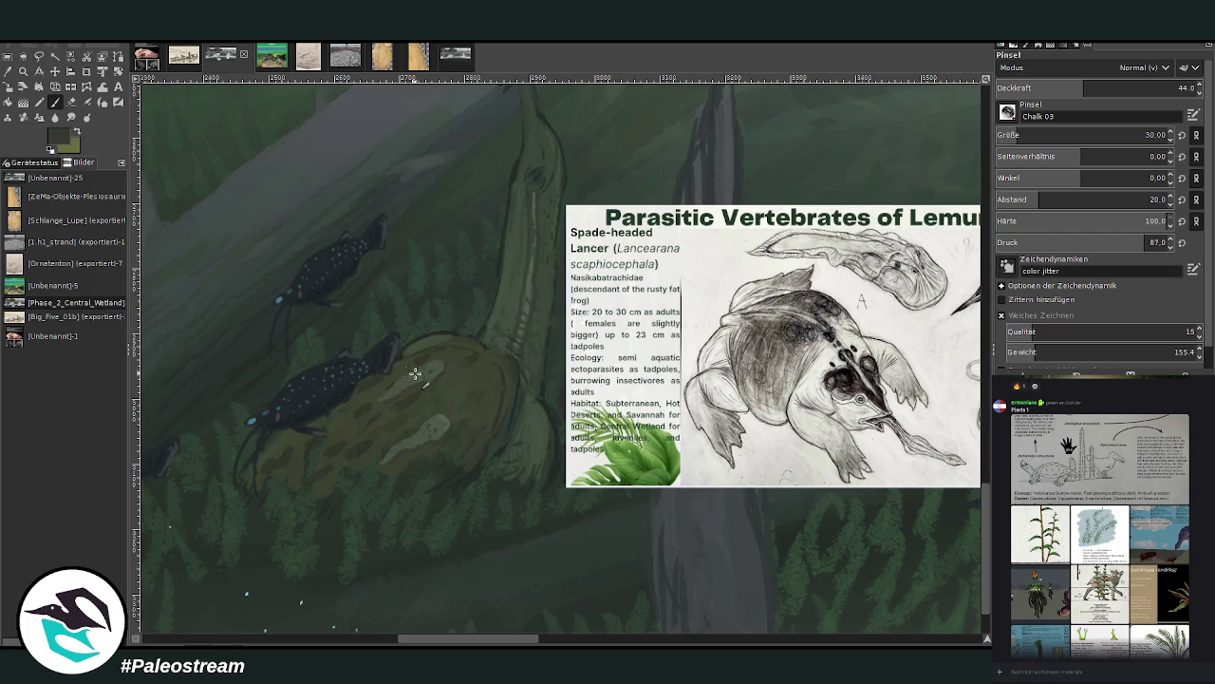
pyautogui.moveTo(414, 374)
pyautogui.mouseDown()
pyautogui.moveTo(430, 422)
pyautogui.moveTo(359, 466)
pyautogui.mouseUp()
pyautogui.scroll(-3, 359, 466)
# Move the frog reference poster left and up, zooming in on the heron and poster area
pyautogui.press('m')
pyautogui.moveTo(538, 421); pyautogui.dragTo(456, 423)
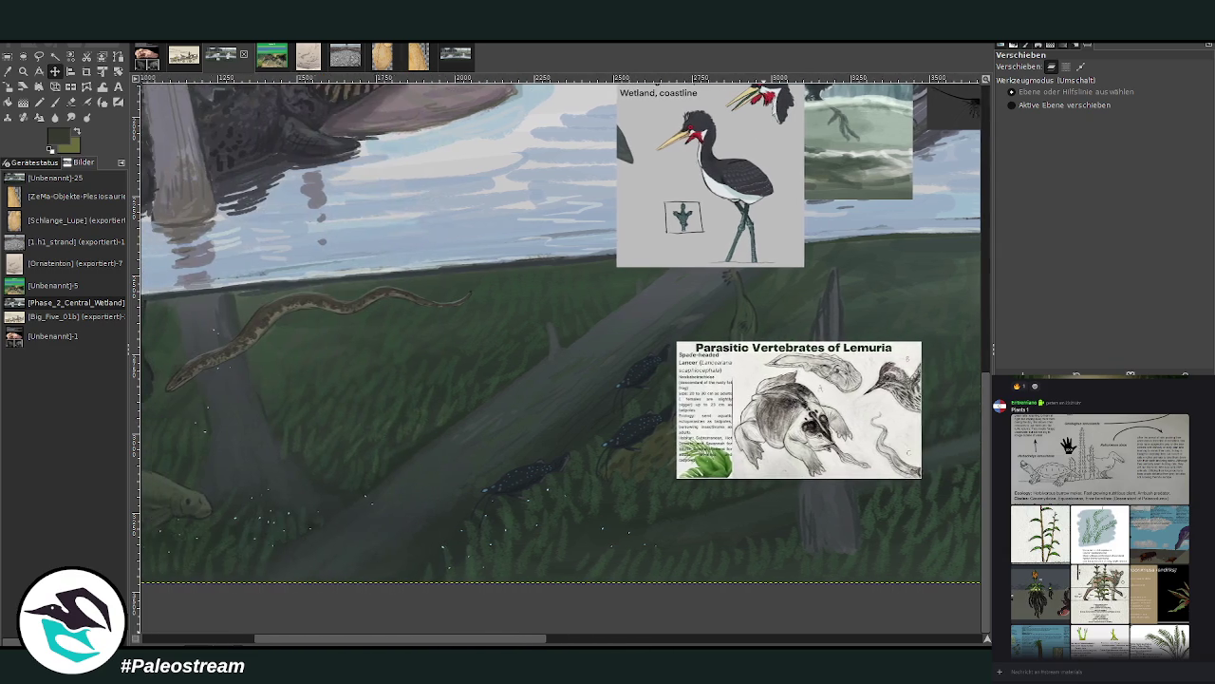
pyautogui.moveTo(456, 642); pyautogui.dragTo(342, 643)
pyautogui.click(22, 74)
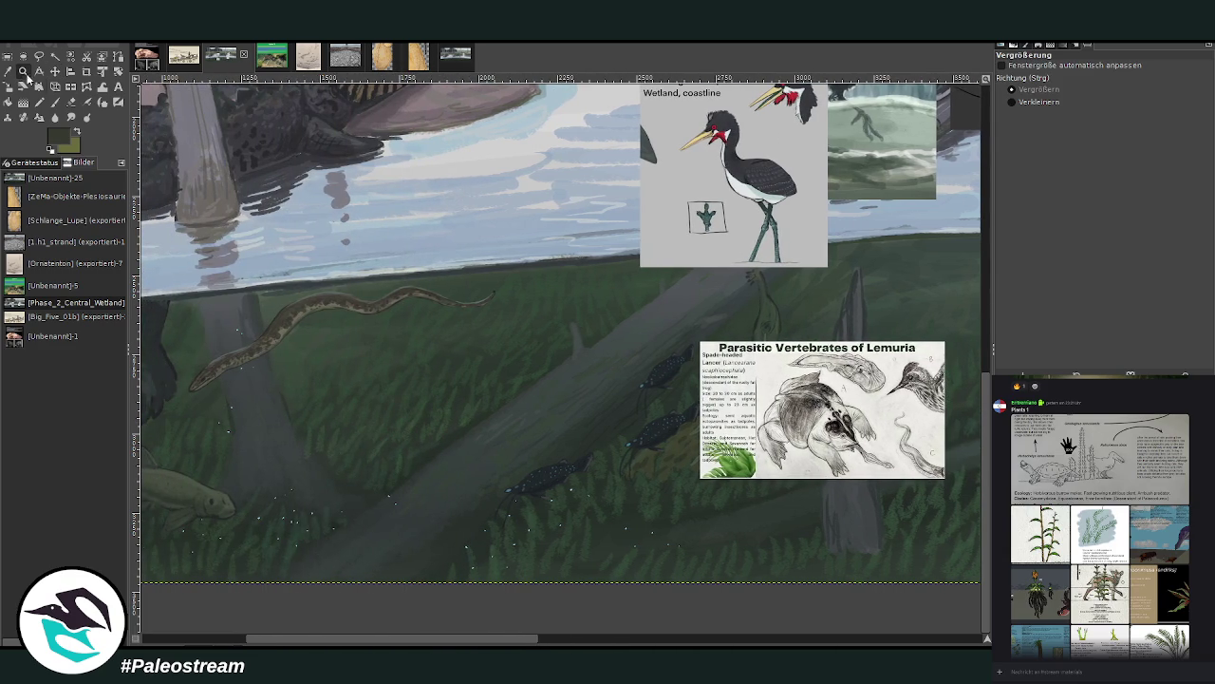
pyautogui.moveTo(370, 186); pyautogui.dragTo(923, 520)
pyautogui.moveTo(216, 159); pyautogui.dragTo(368, 220)
pyautogui.moveTo(482, 643); pyautogui.dragTo(496, 643)
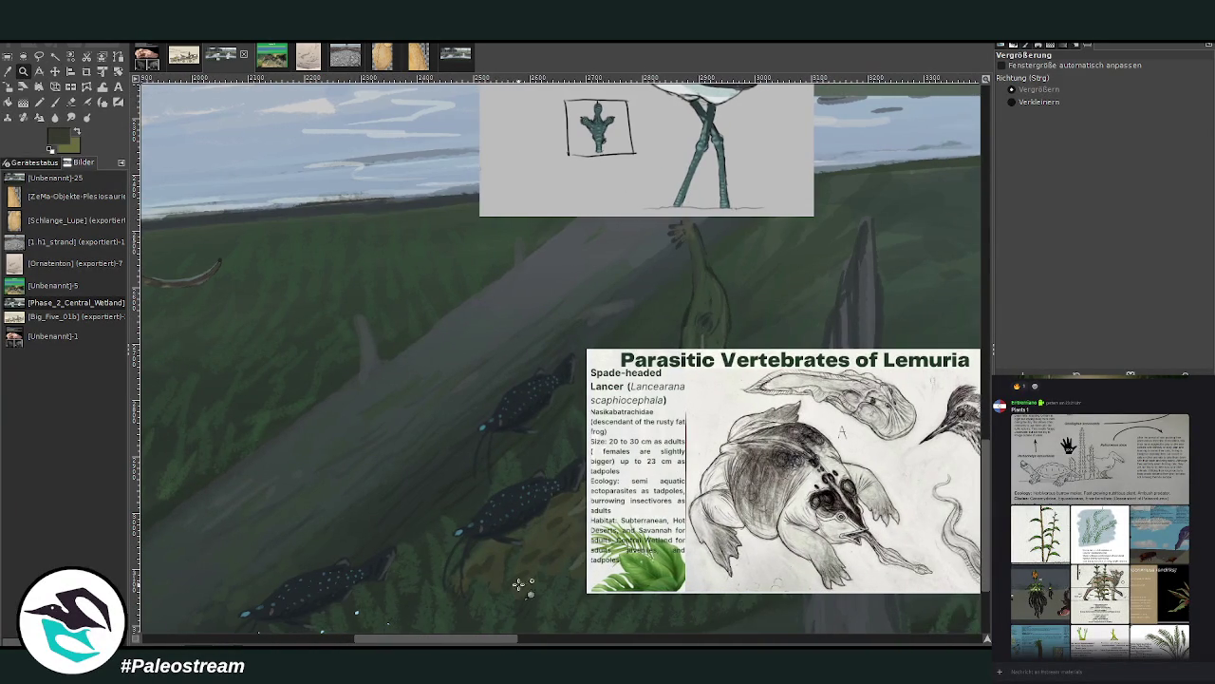
pyautogui.click(55, 72)
pyautogui.moveTo(697, 474); pyautogui.dragTo(623, 458)
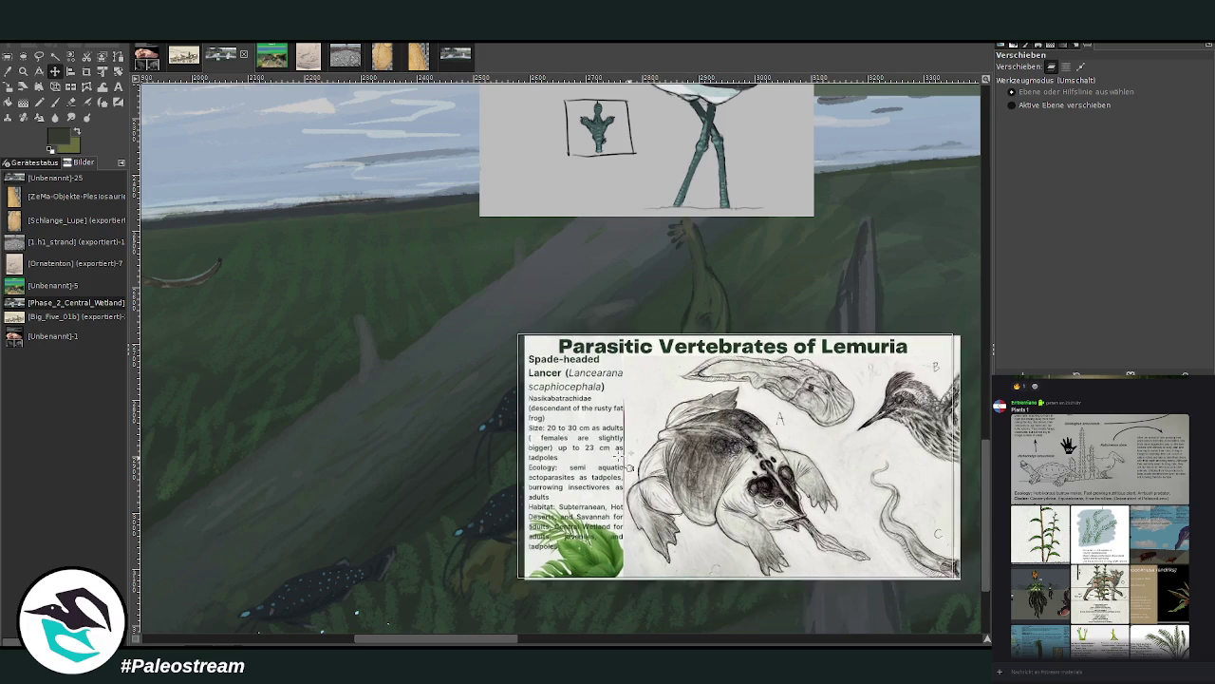
pyautogui.hscroll(-3, 569, 484)
pyautogui.scroll(-3, 968, 482)
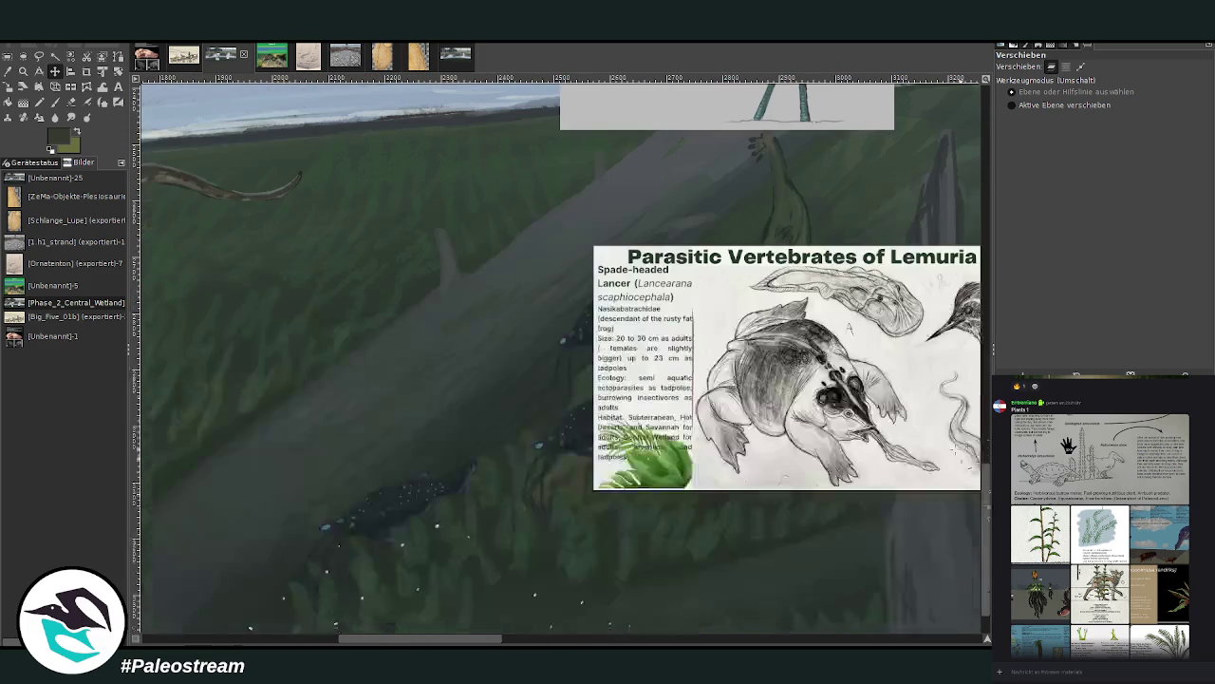
# Sample a lighter colour from the scene for the paintbrush
pyautogui.click(55, 87)
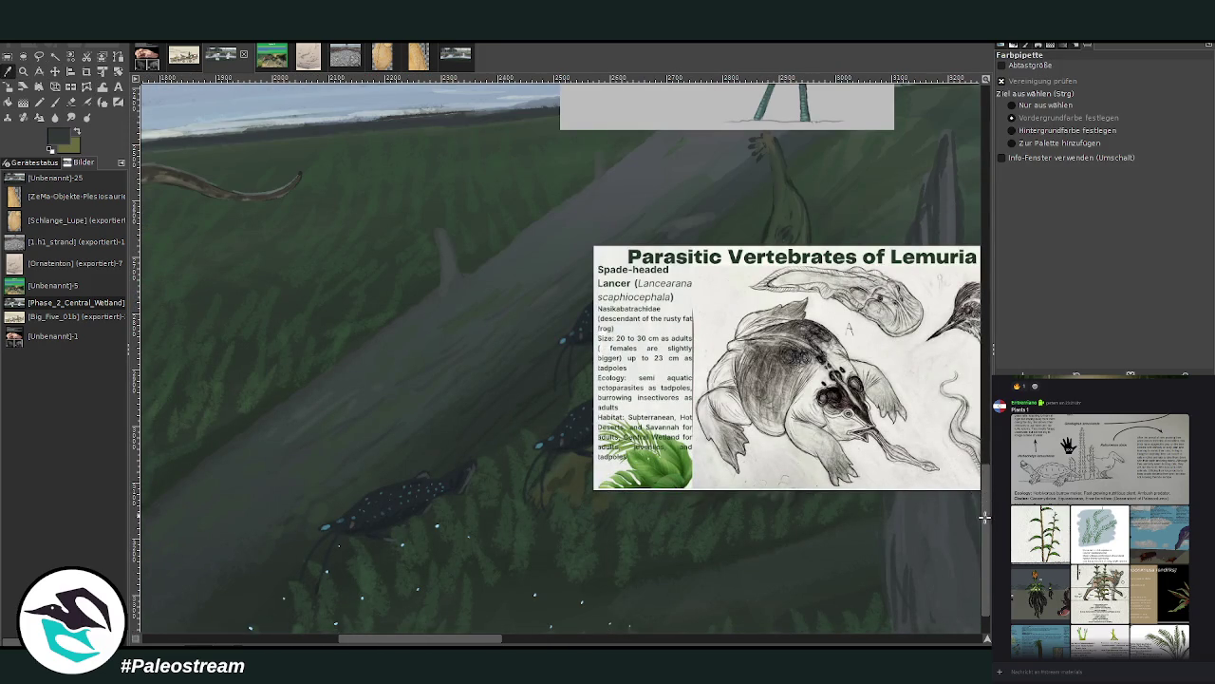
pyautogui.scroll(-2, 987, 510)
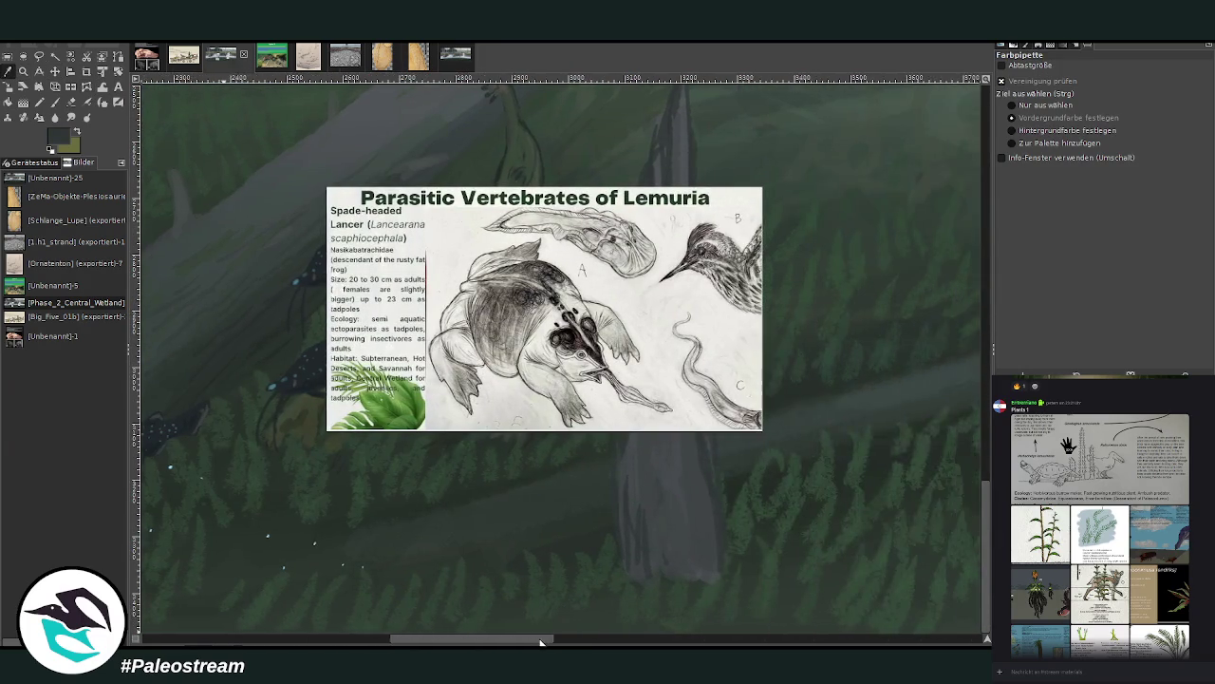
pyautogui.moveTo(489, 639)
pyautogui.mouseDown()
pyautogui.moveTo(580, 639)
pyautogui.moveTo(485, 638)
pyautogui.mouseUp()
pyautogui.scroll(2, 488, 529)
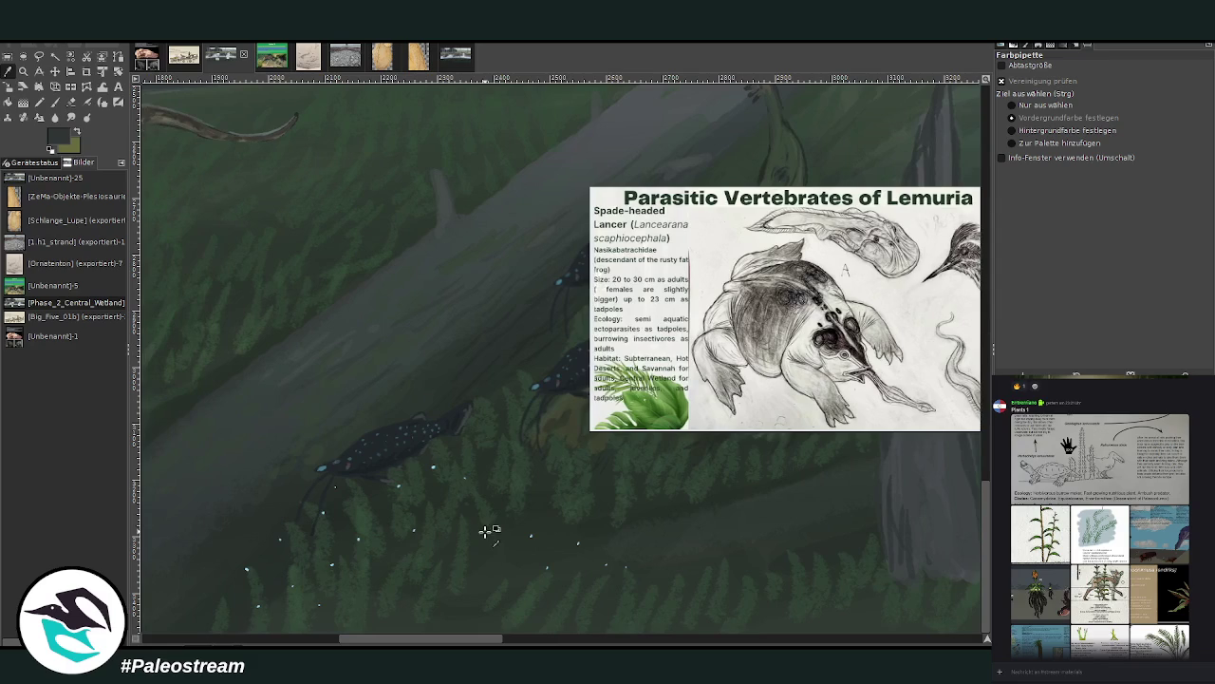
pyautogui.press('m')
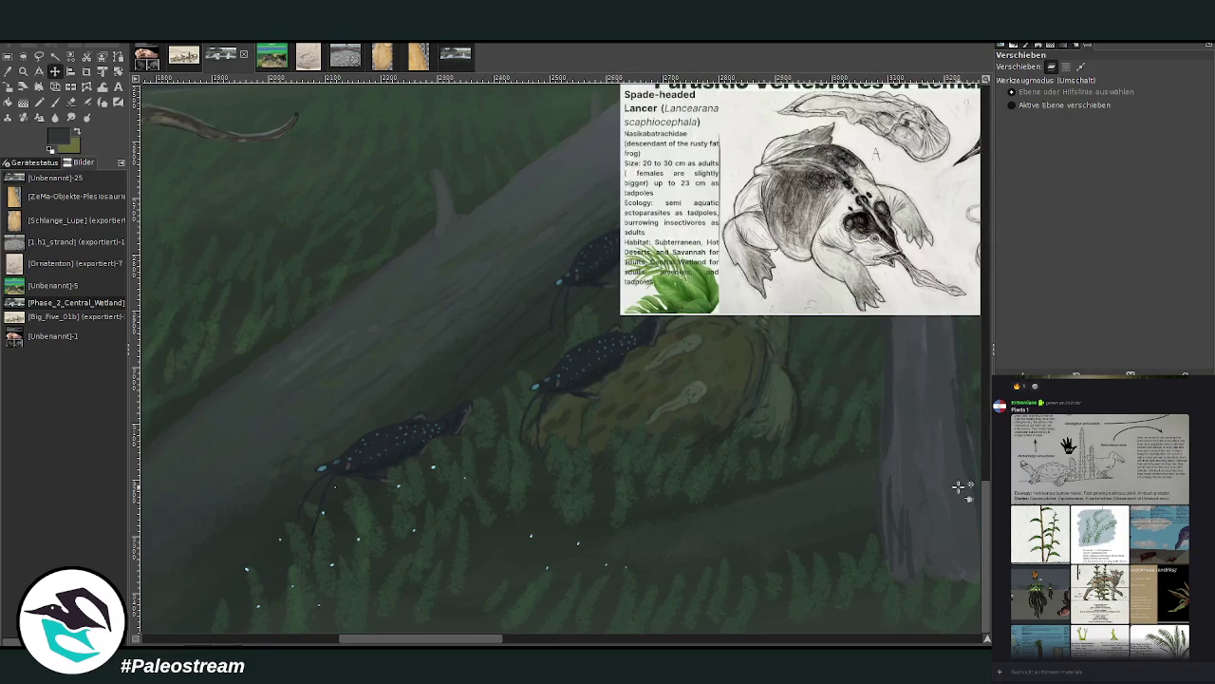
pyautogui.scroll(3, 955, 488)
pyautogui.scroll(2, 984, 459)
pyautogui.press('o')
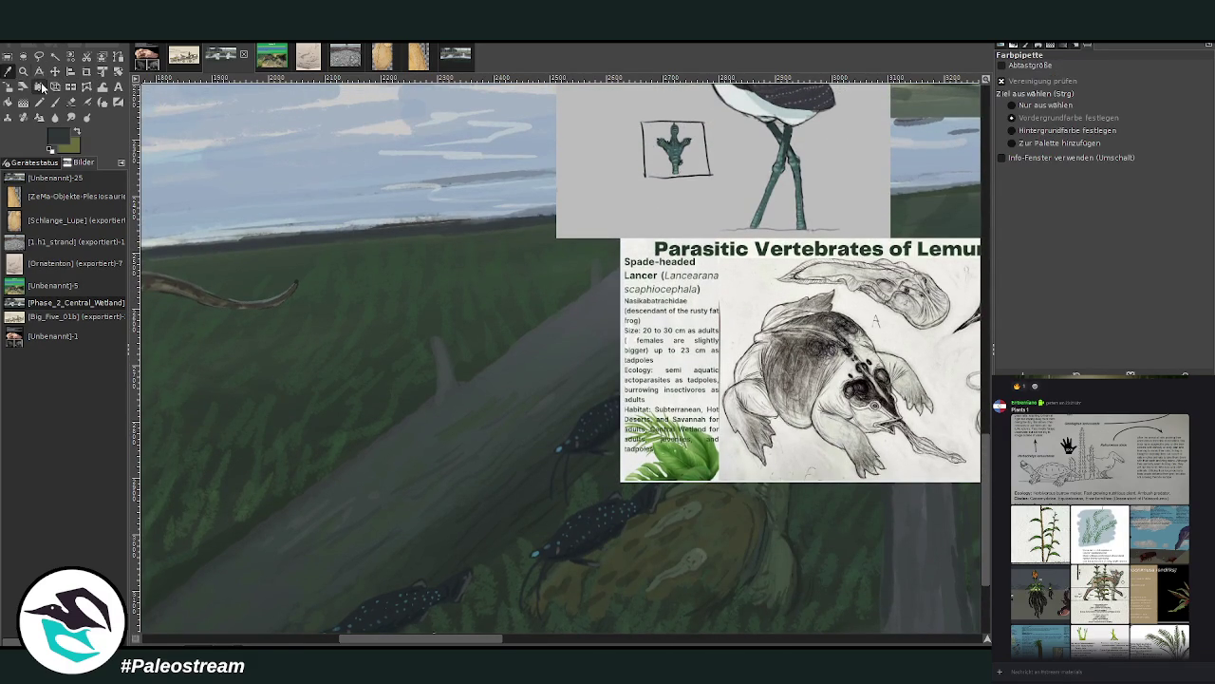
pyautogui.press('p')
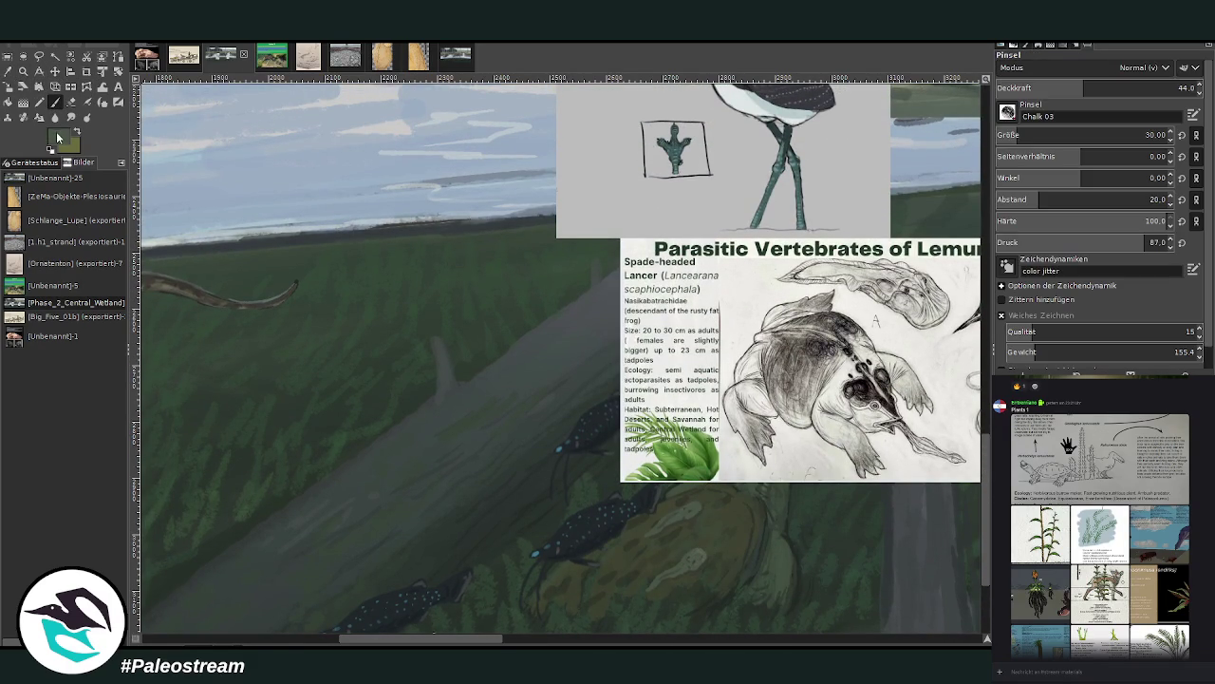
pyautogui.keyDown('ctrl'); pyautogui.click(414, 482); pyautogui.keyUp('ctrl')
pyautogui.hscroll(-5, 575, 585)
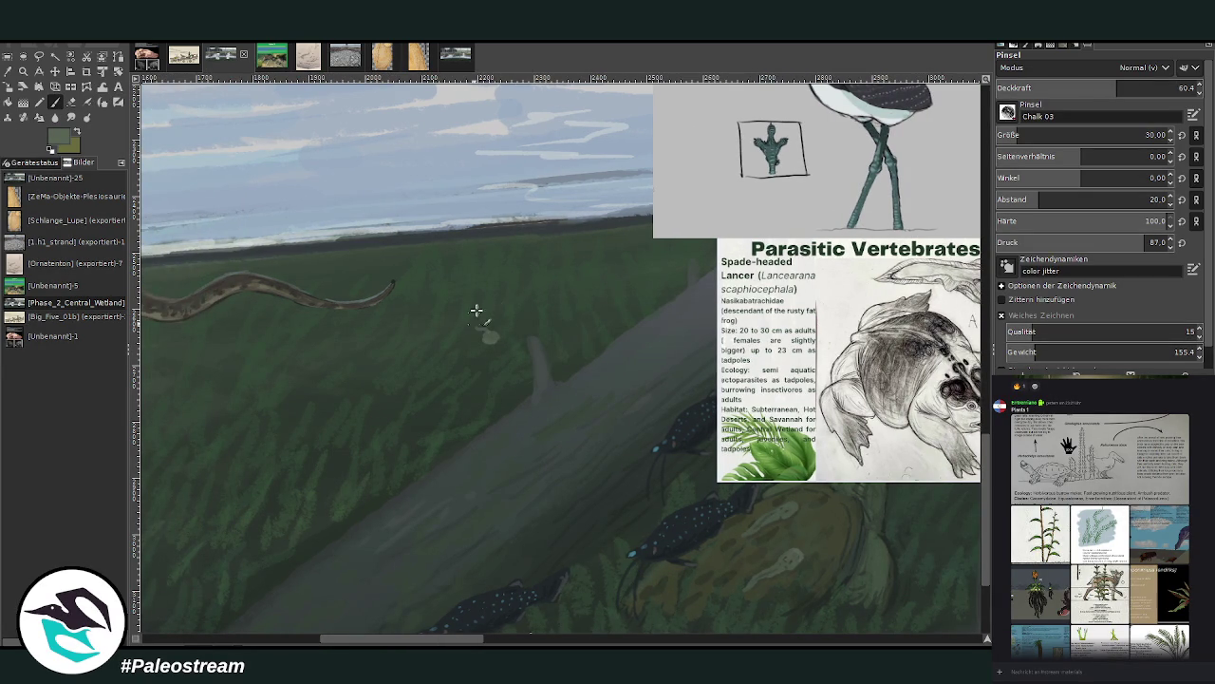
# At about 42 opacity, dab pale tadpoles on the grass, the log and its upper edge
pyautogui.click(1079, 87)
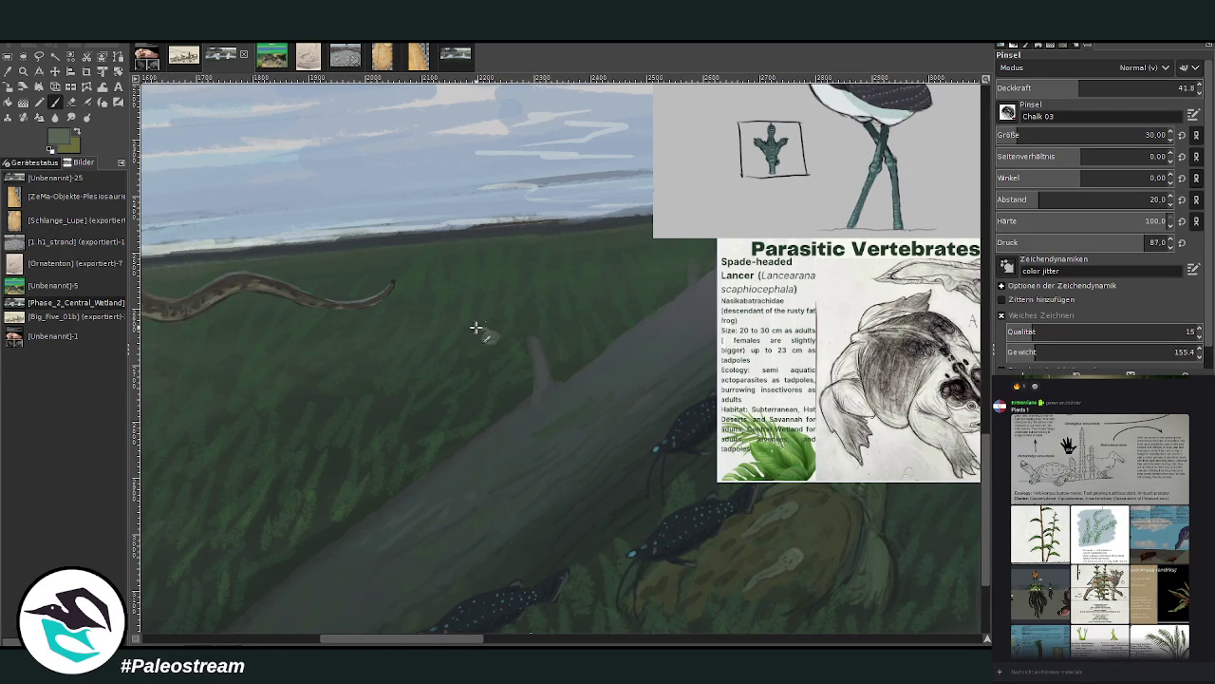
pyautogui.click(466, 364)
pyautogui.moveTo(466, 362); pyautogui.dragTo(455, 354)
pyautogui.moveTo(480, 451); pyautogui.dragTo(470, 465)
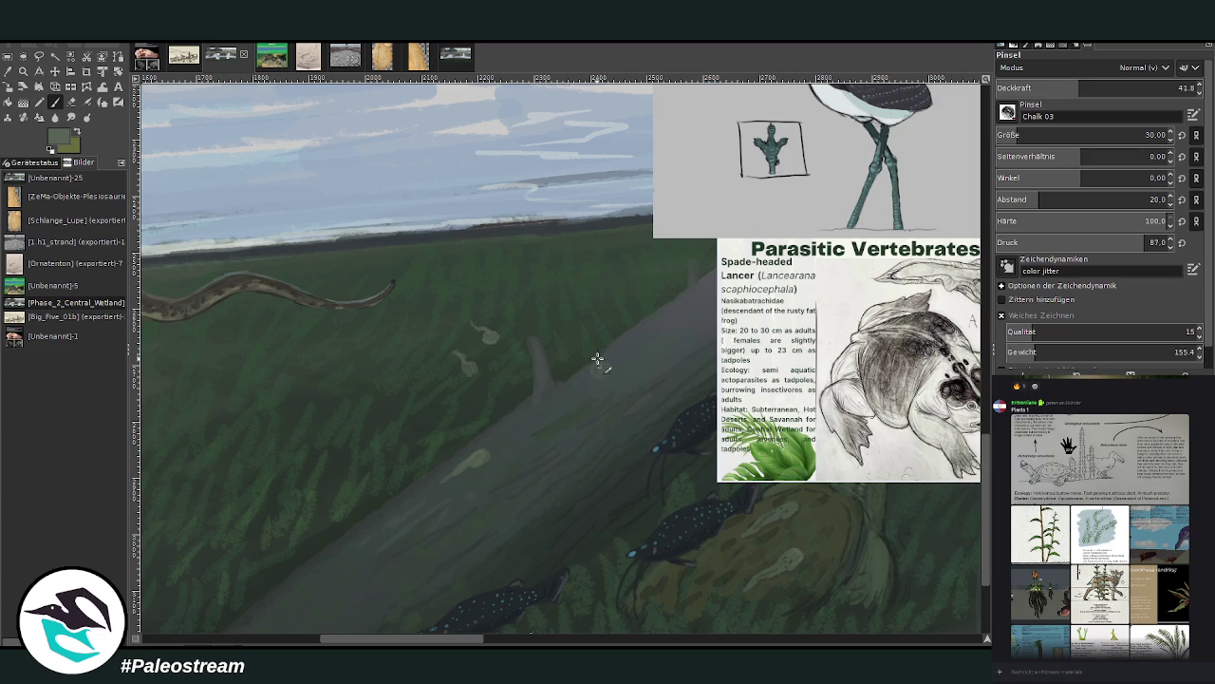
pyautogui.moveTo(602, 361); pyautogui.dragTo(589, 372)
pyautogui.moveTo(560, 387); pyautogui.dragTo(630, 386)
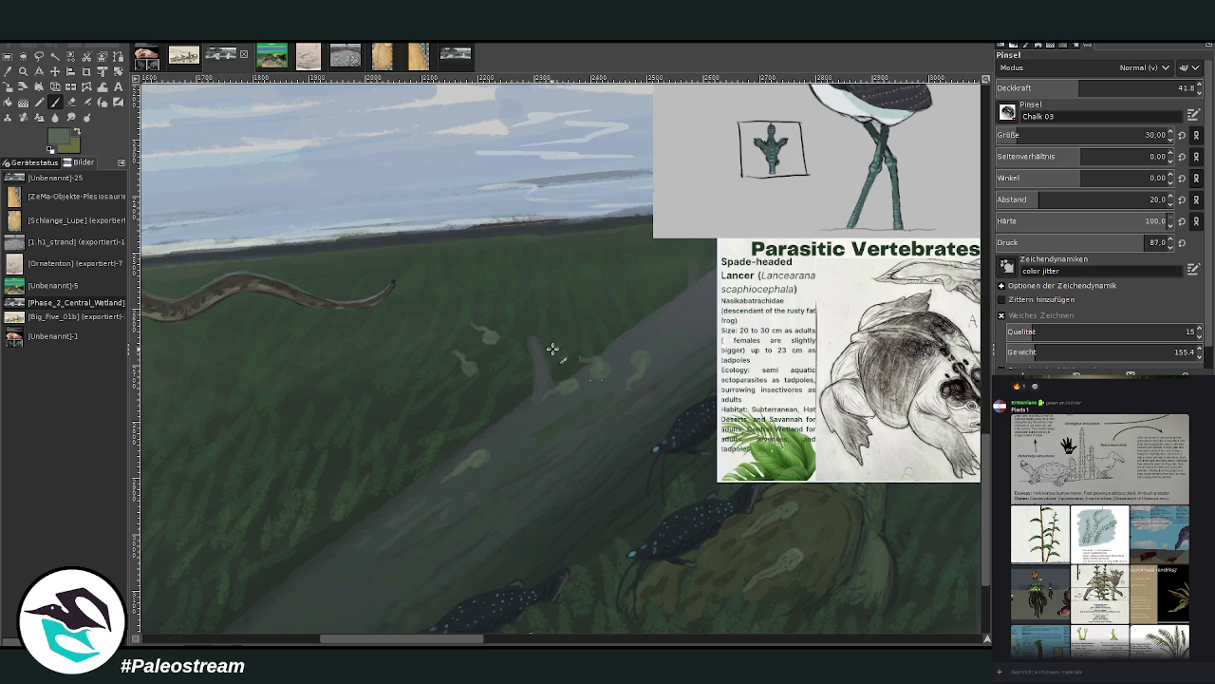
pyautogui.moveTo(361, 426)
pyautogui.mouseDown()
pyautogui.moveTo(377, 426)
pyautogui.moveTo(354, 403)
pyautogui.mouseUp()
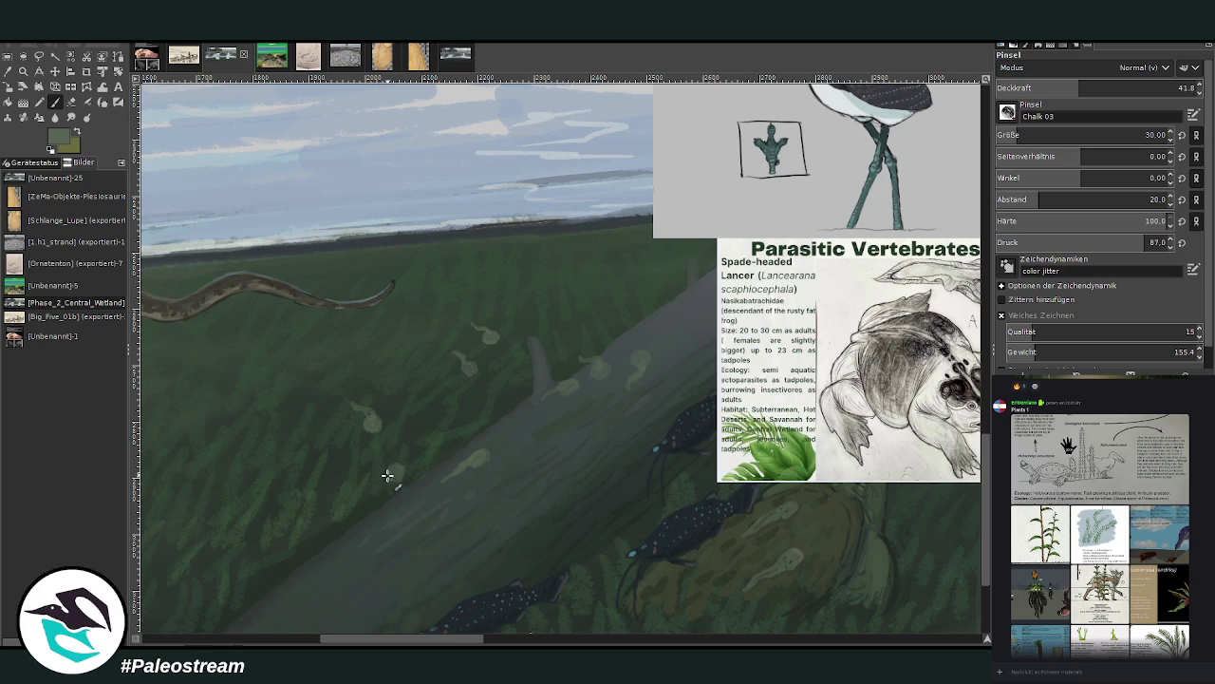
pyautogui.moveTo(402, 438); pyautogui.dragTo(397, 464)
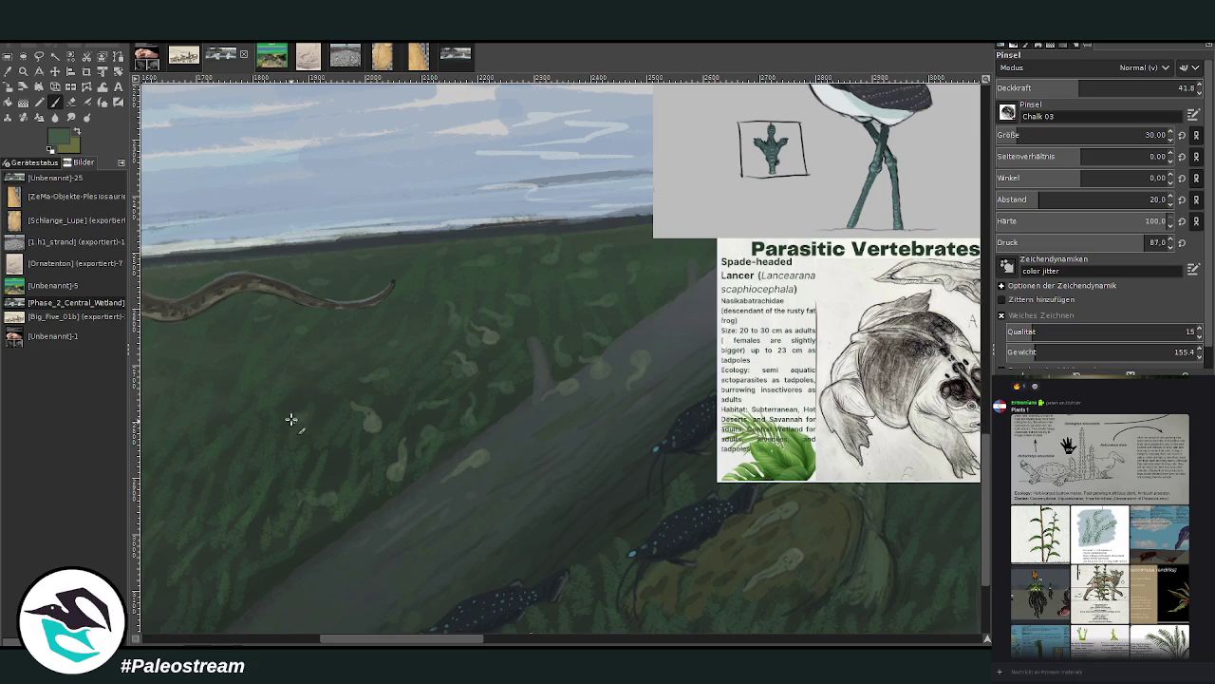
pyautogui.press('-')
pyautogui.press('-')
pyautogui.press('-')
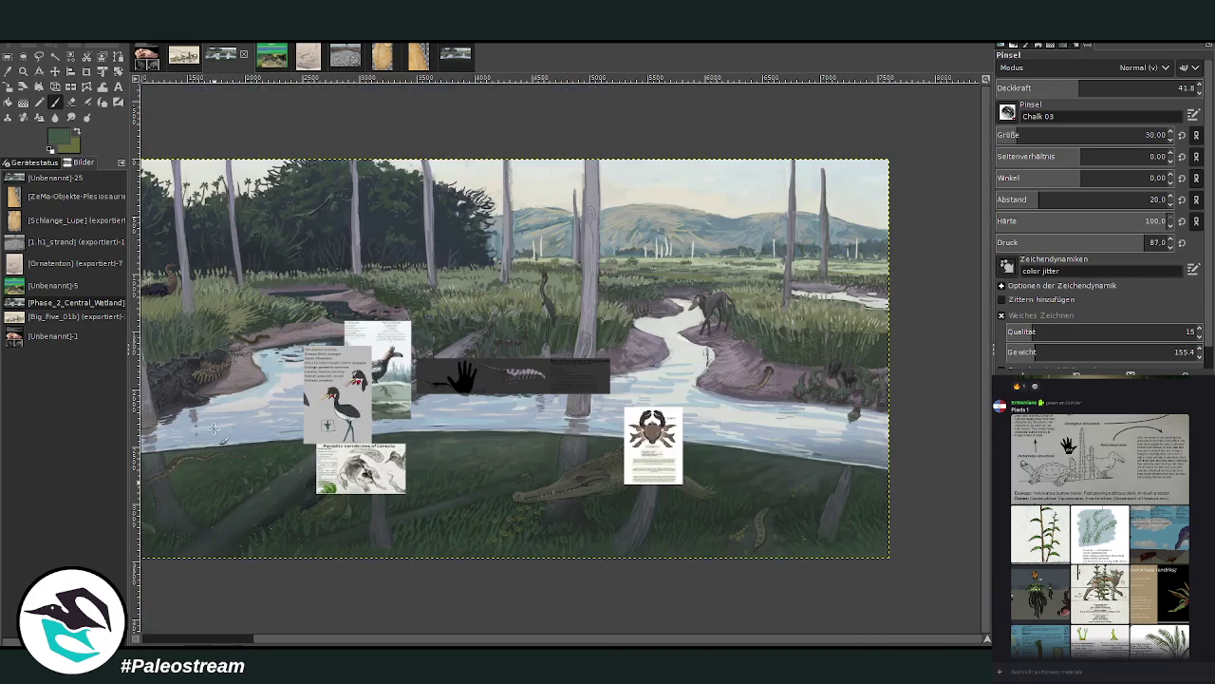
# Drag the Tenuipedvis ruscrista bird card left over the crocodile and zoom in close on it
pyautogui.moveTo(360, 644); pyautogui.dragTo(206, 644)
pyautogui.press('z')
pyautogui.moveTo(318, 321); pyautogui.dragTo(535, 508)
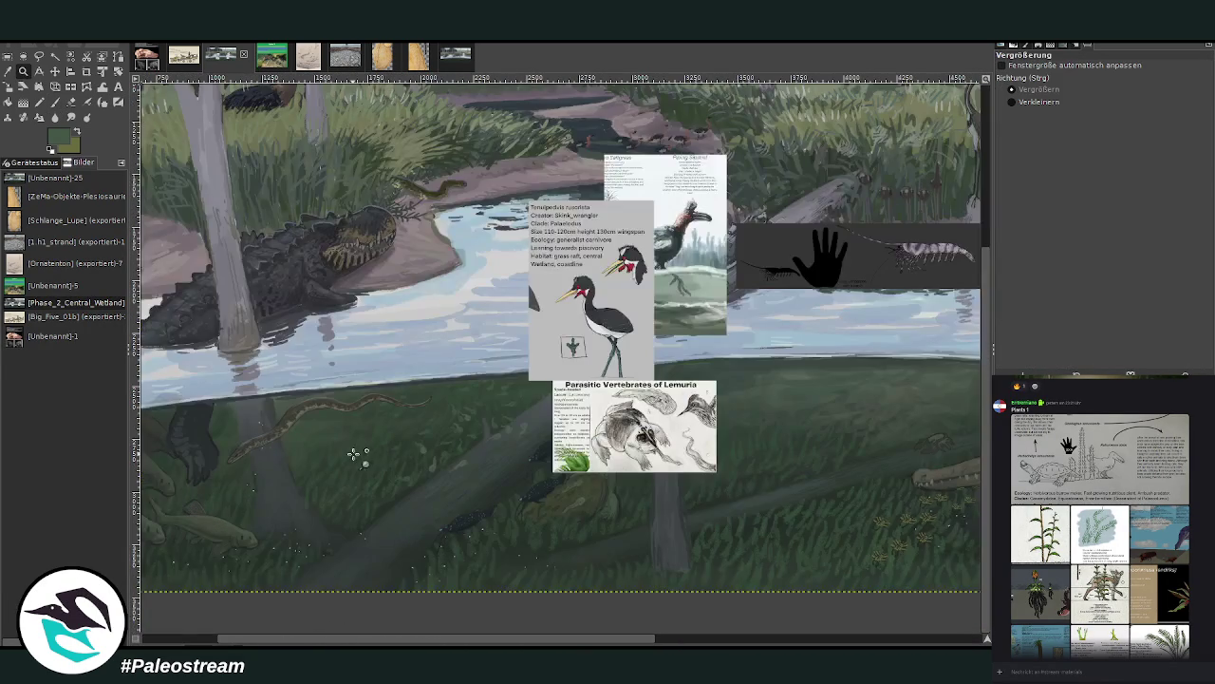
pyautogui.moveTo(372, 644); pyautogui.dragTo(297, 644)
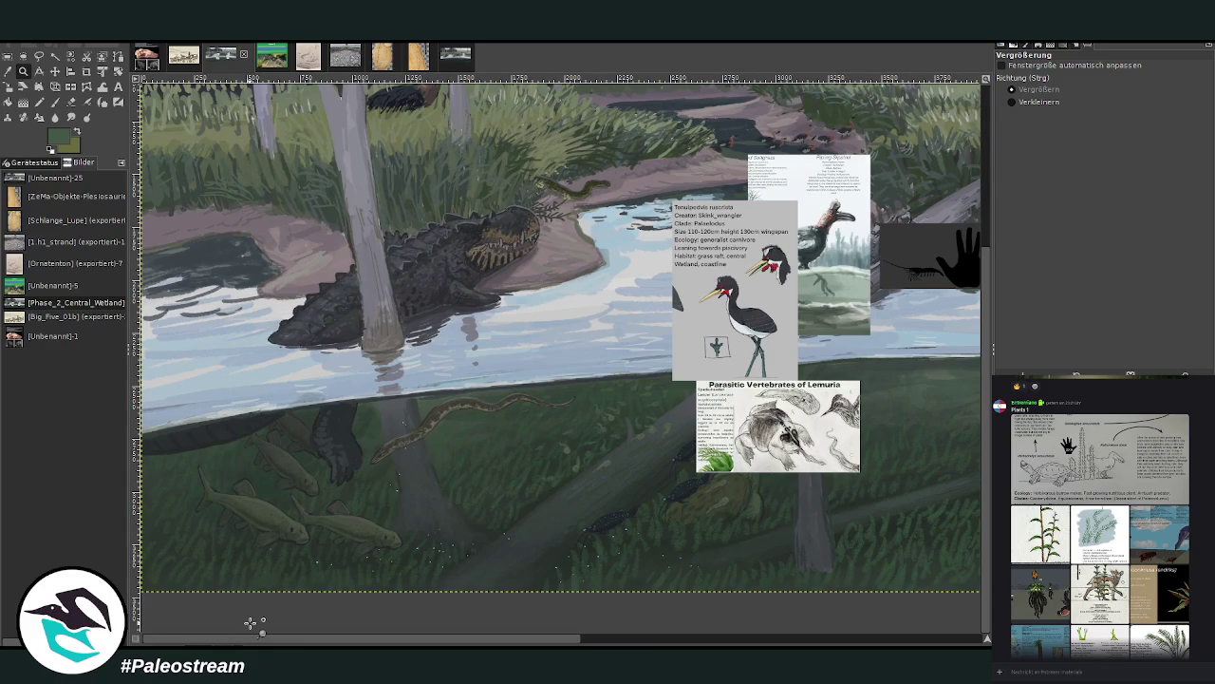
pyautogui.press('m')
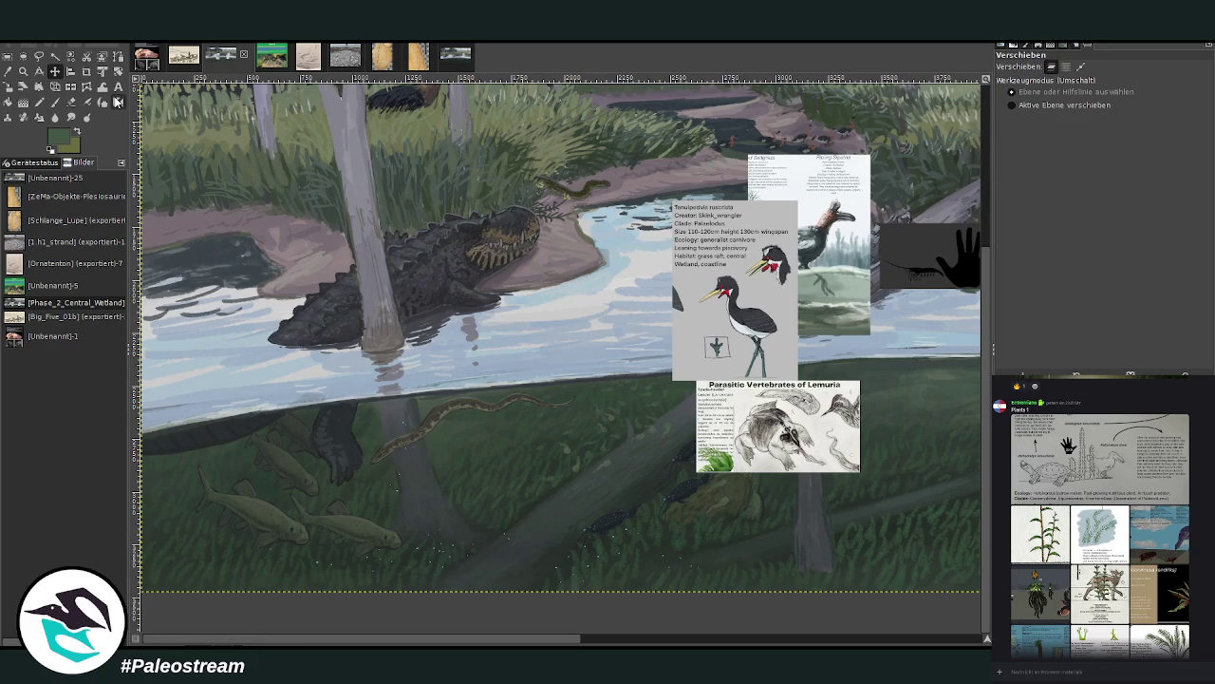
pyautogui.moveTo(716, 318); pyautogui.dragTo(402, 271)
pyautogui.press('z')
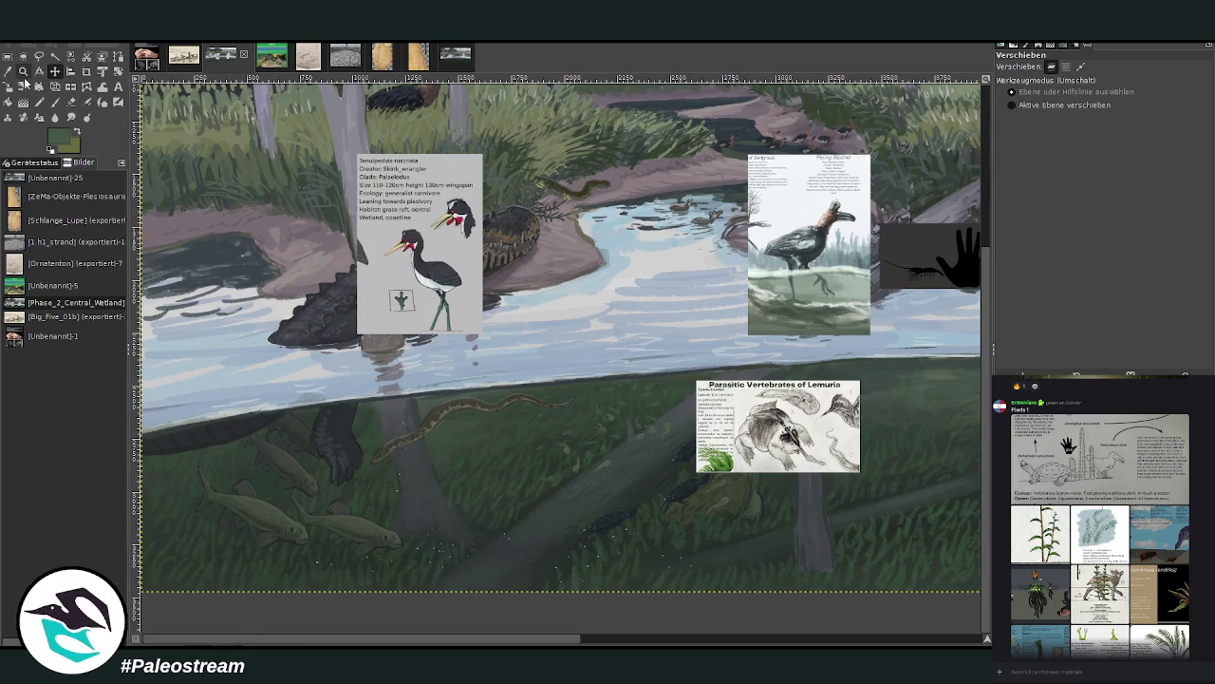
pyautogui.moveTo(263, 142); pyautogui.dragTo(497, 429)
pyautogui.click(514, 218)
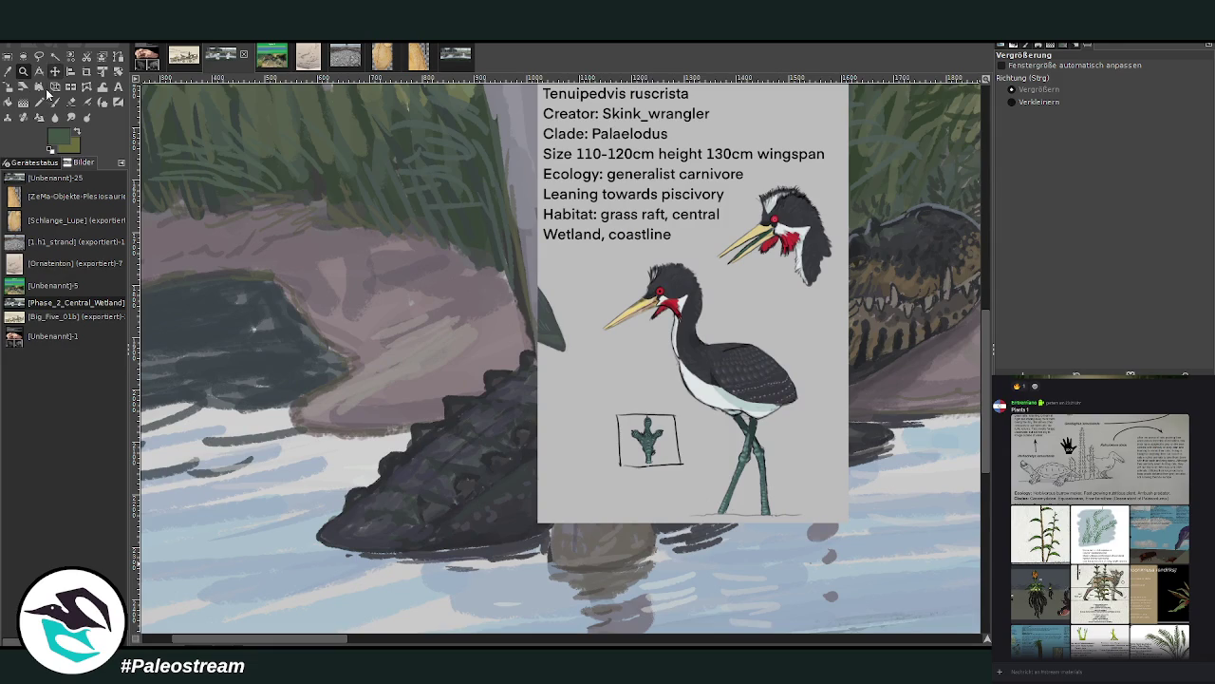
# Sample the crocodile's dark grey and set brush opacity to 58.9
pyautogui.click(7, 71)
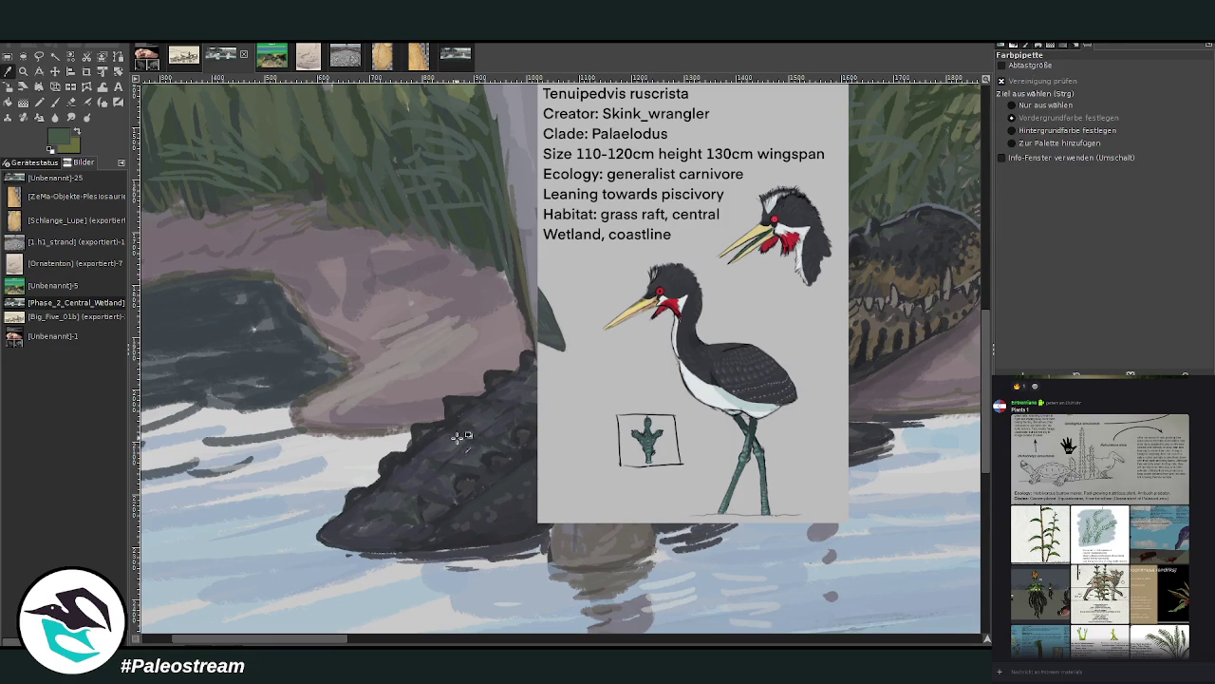
pyautogui.click(456, 408)
pyautogui.click(56, 102)
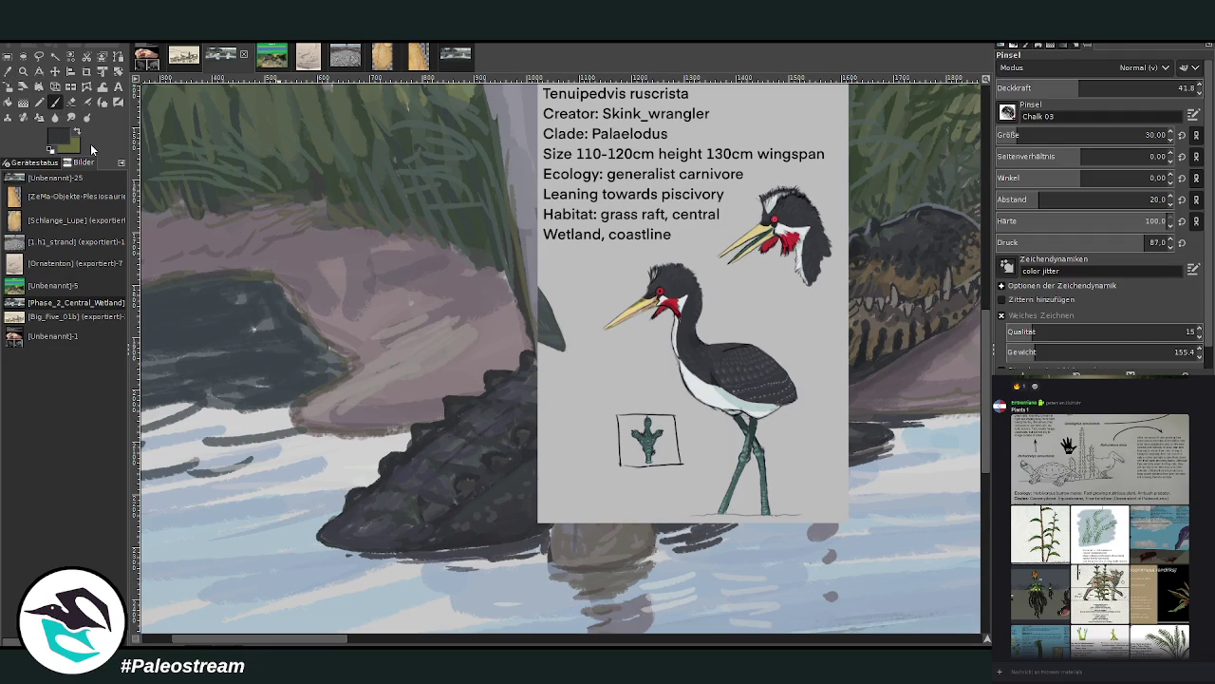
pyautogui.keyDown('ctrl'); pyautogui.click(484, 477); pyautogui.keyUp('ctrl')
pyautogui.scroll(2, 1082, 135)
pyautogui.click(1116, 84)
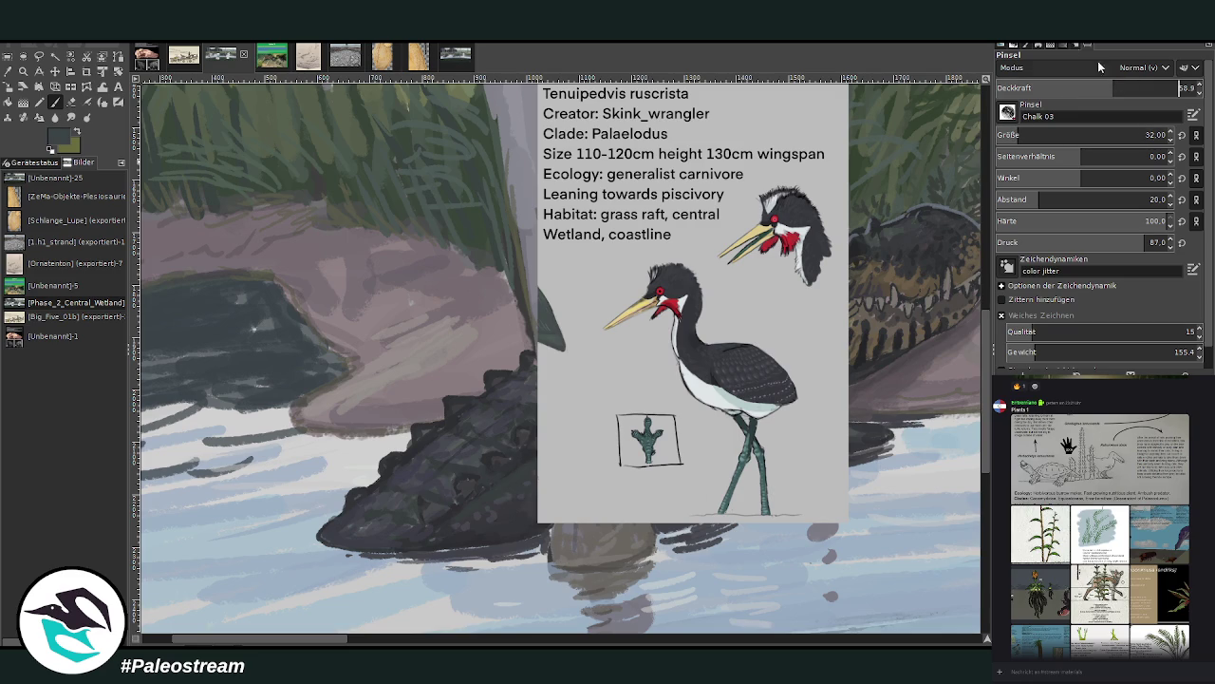
pyautogui.press('Return')
# Sketch the bird's body curve, two legs, and neck outline
pyautogui.moveTo(429, 343)
pyautogui.mouseDown()
pyautogui.moveTo(463, 340)
pyautogui.moveTo(452, 302)
pyautogui.mouseUp()
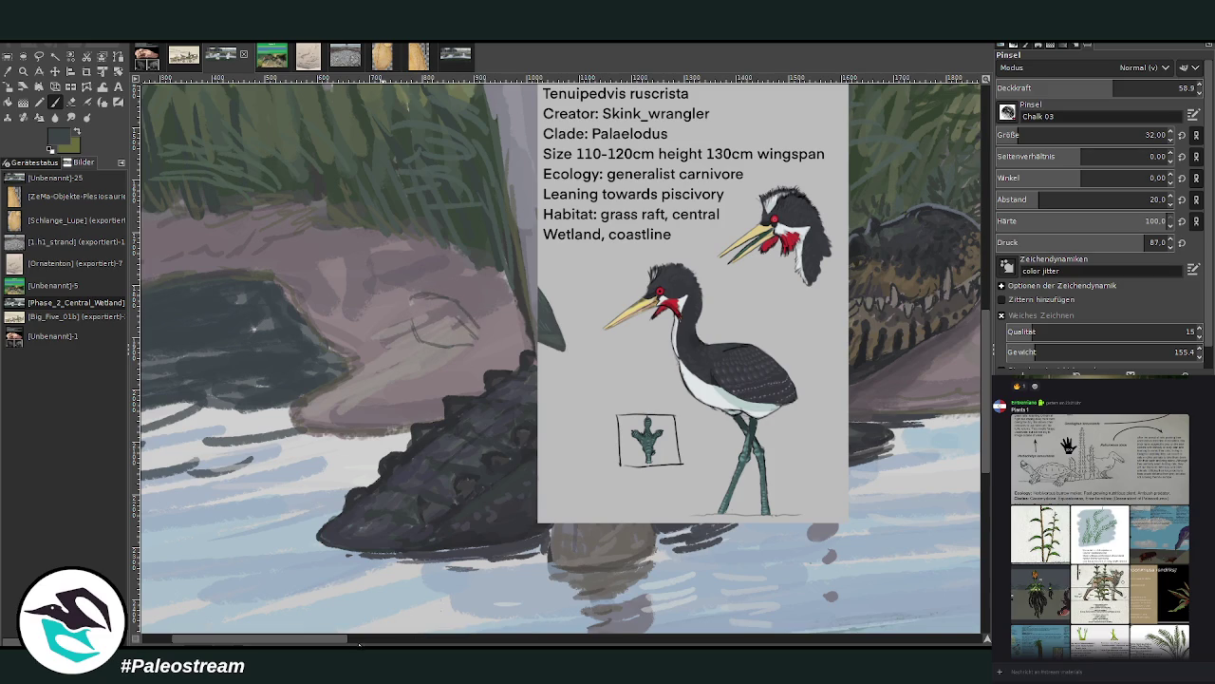
pyautogui.hscroll(3, 408, 622)
pyautogui.hscroll(-4, 525, 229)
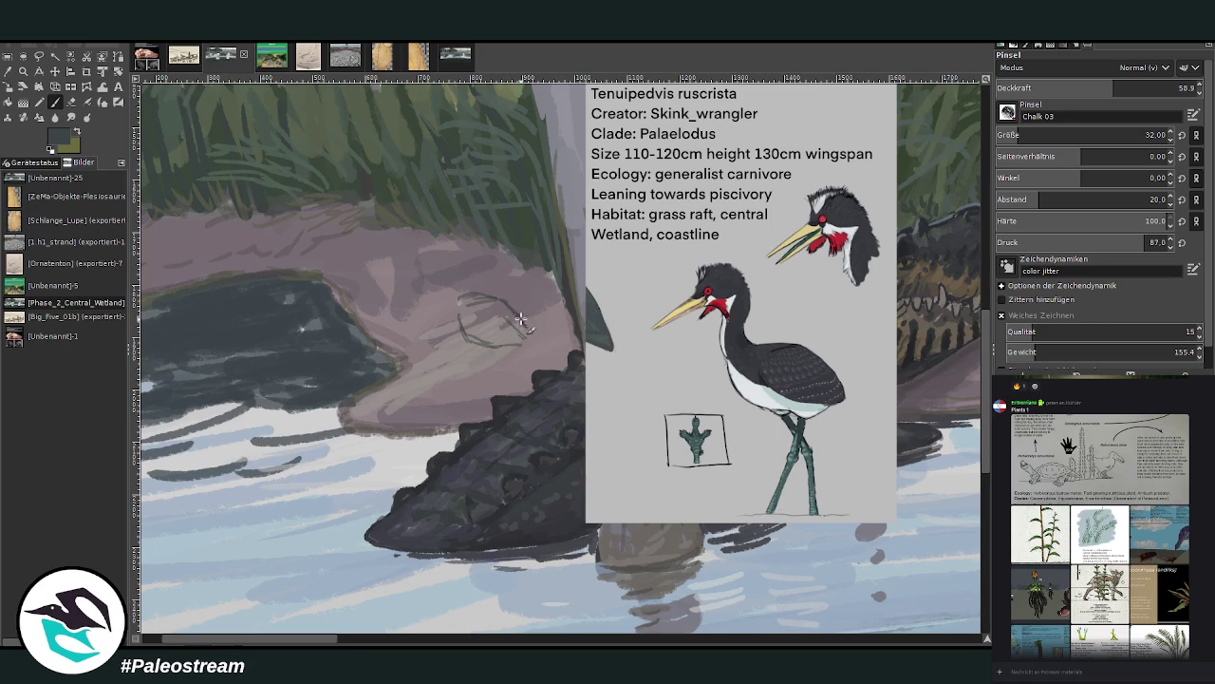
pyautogui.moveTo(510, 305)
pyautogui.mouseDown()
pyautogui.moveTo(523, 331)
pyautogui.moveTo(465, 353)
pyautogui.moveTo(493, 393)
pyautogui.mouseUp()
pyautogui.moveTo(477, 351); pyautogui.dragTo(473, 425)
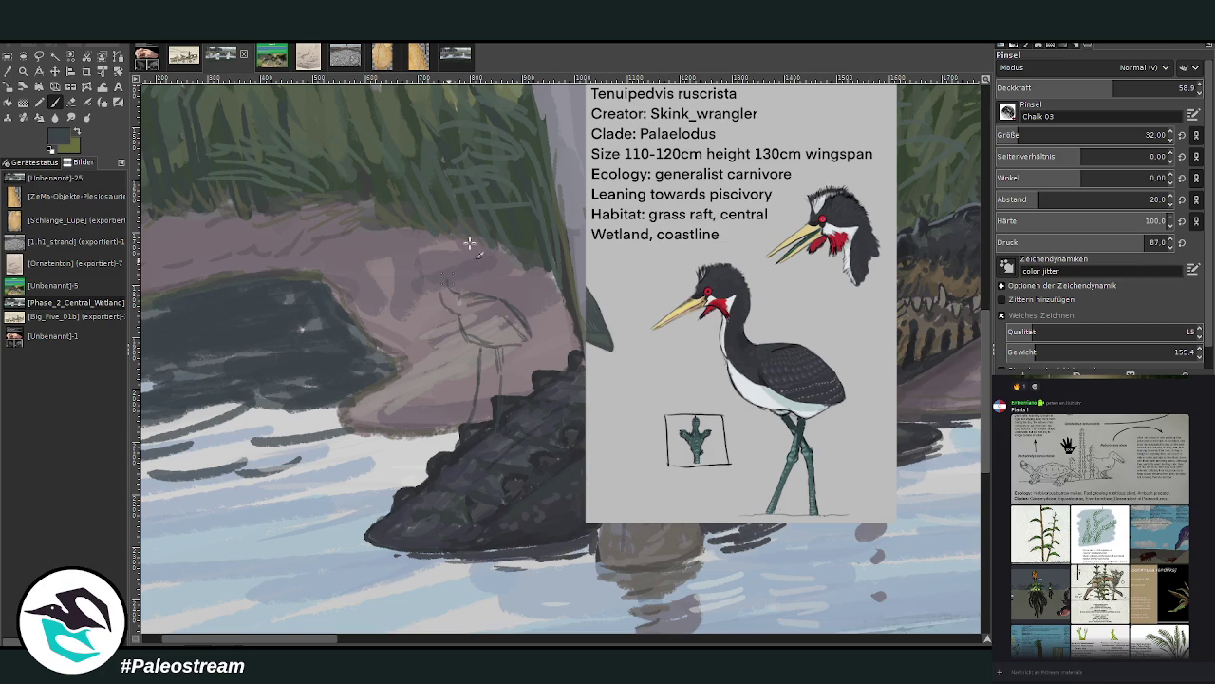
pyautogui.moveTo(451, 285); pyautogui.dragTo(457, 251)
# At 81.6 opacity, draw the top of the head and the long two-part beak
pyautogui.press('.')
pyautogui.press('.')
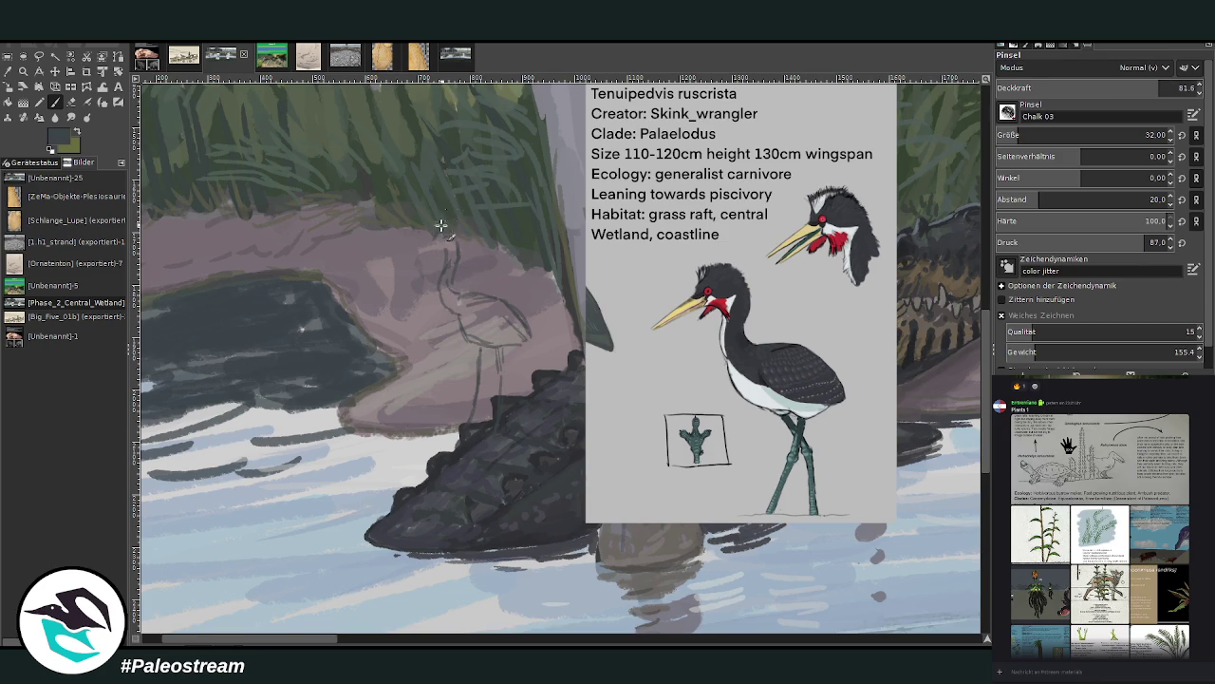
pyautogui.moveTo(424, 236); pyautogui.dragTo(459, 252)
pyautogui.moveTo(379, 275); pyautogui.dragTo(423, 255)
pyautogui.moveTo(379, 275); pyautogui.dragTo(424, 254)
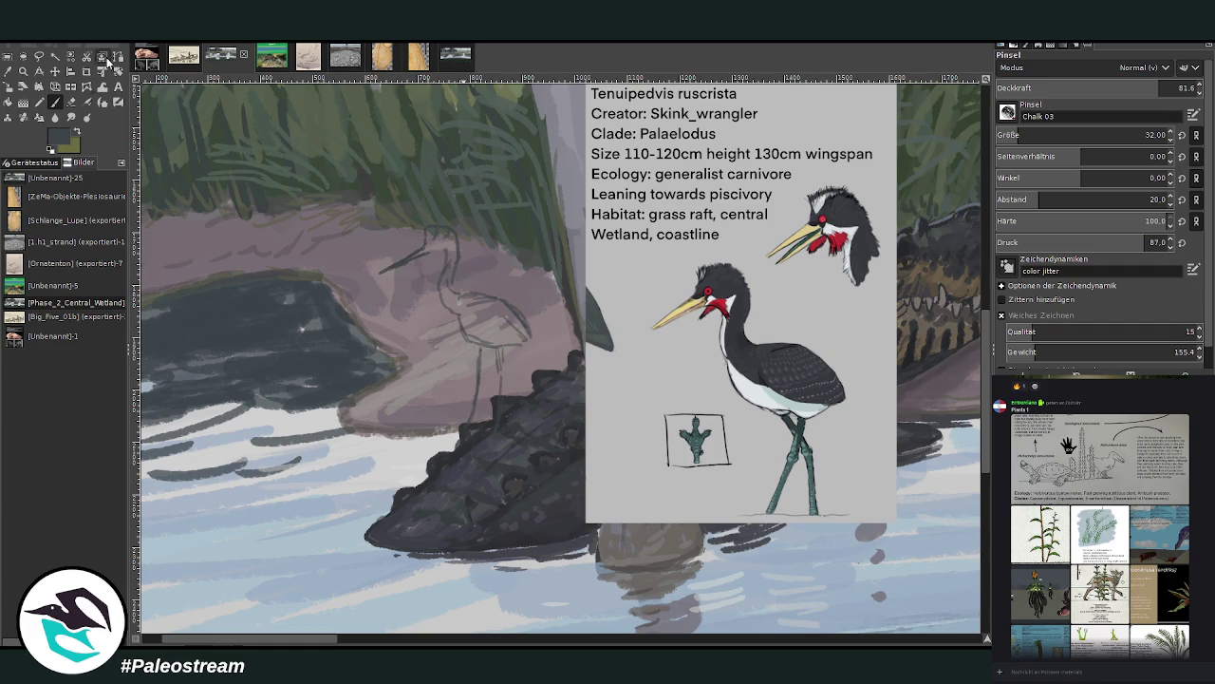
pyautogui.click(71, 101)
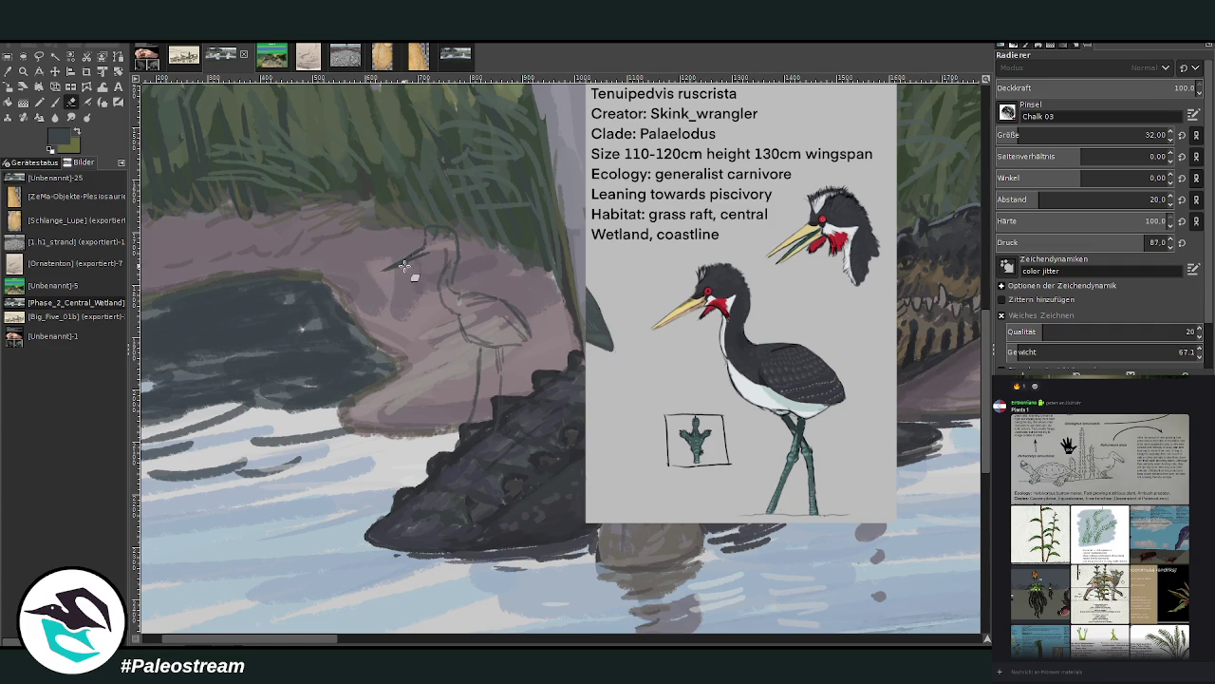
pyautogui.click(55, 101)
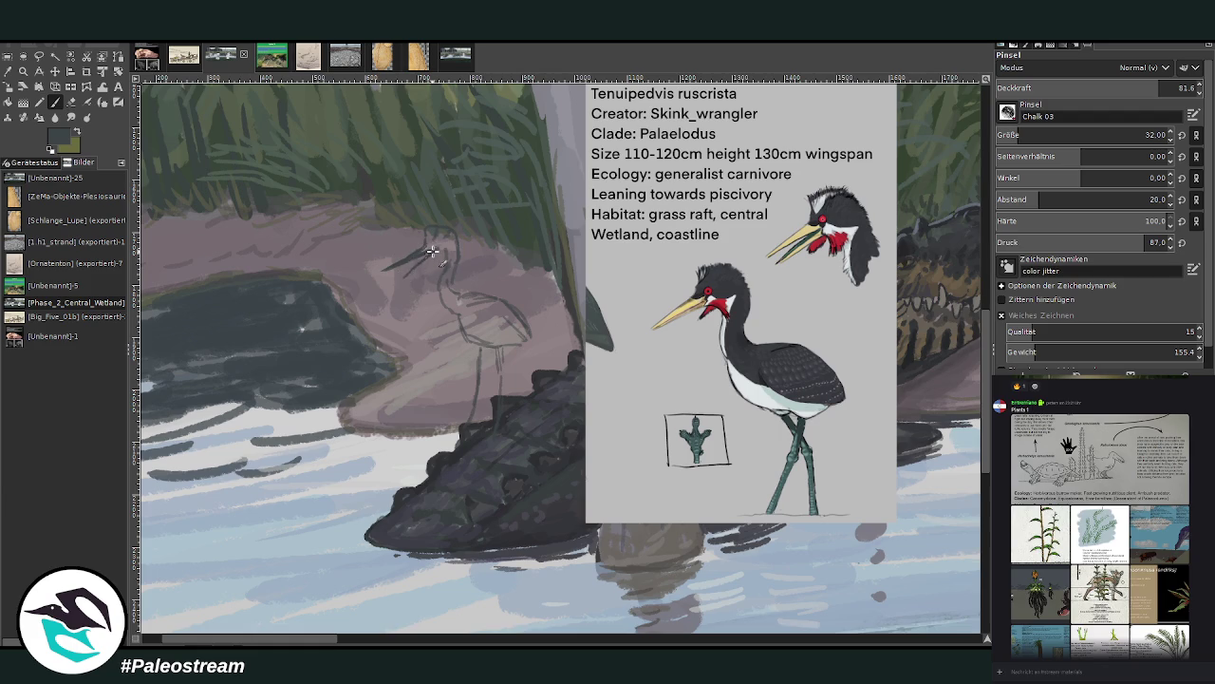
pyautogui.moveTo(430, 253)
pyautogui.mouseDown()
pyautogui.moveTo(485, 352)
pyautogui.moveTo(510, 351)
pyautogui.moveTo(520, 310)
pyautogui.moveTo(528, 348)
pyautogui.mouseUp()
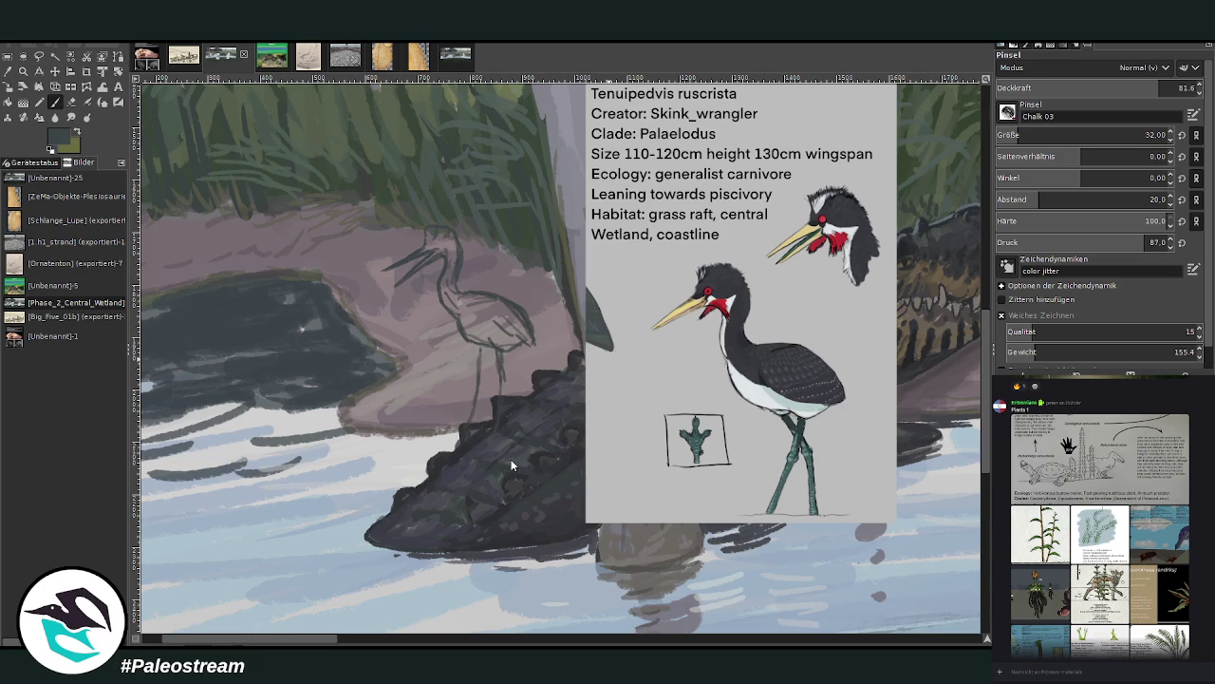
# Extend both legs onto the crocodile's back, then sample pale grey-blue and enlarge the brush to 76
pyautogui.moveTo(500, 381); pyautogui.dragTo(495, 423)
pyautogui.moveTo(457, 436); pyautogui.dragTo(482, 347)
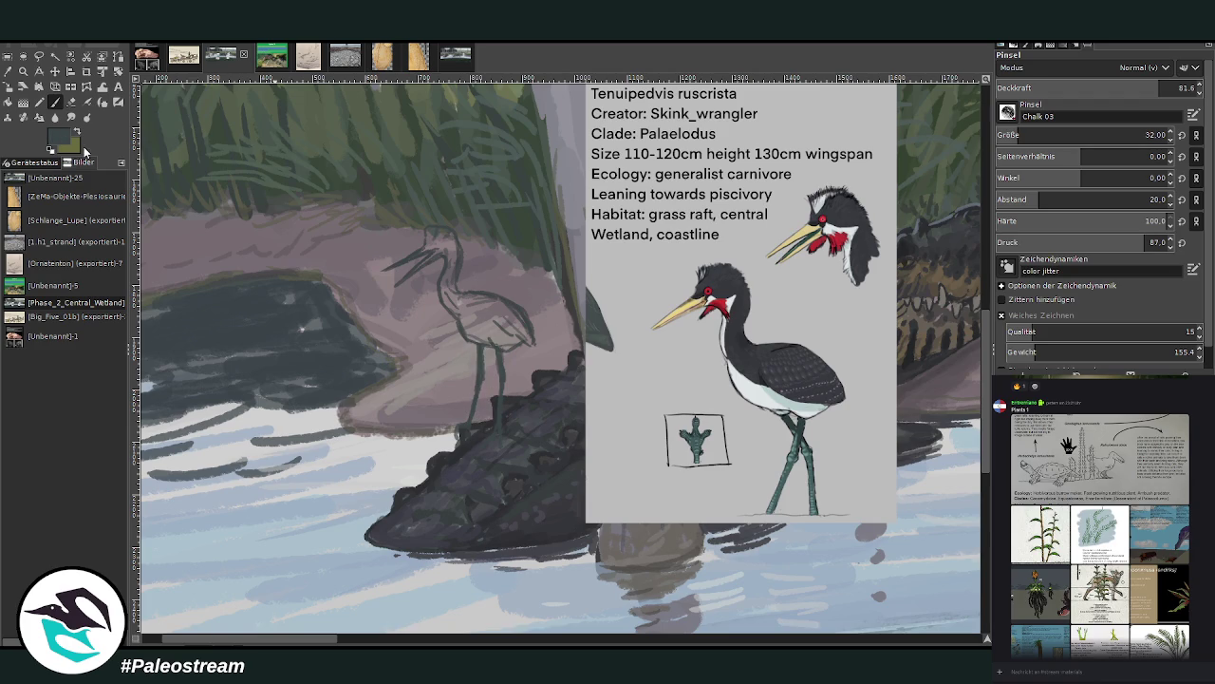
pyautogui.keyDown('ctrl'); pyautogui.click(411, 462); pyautogui.keyUp('ctrl')
pyautogui.keyDown('ctrl'); pyautogui.click(411, 459); pyautogui.keyUp('ctrl')
pyautogui.click(1146, 135)
# Paint the bird's body, neck and belly pale grey-blue, shrinking the brush to 40 then 22
pyautogui.moveTo(486, 332); pyautogui.dragTo(517, 347)
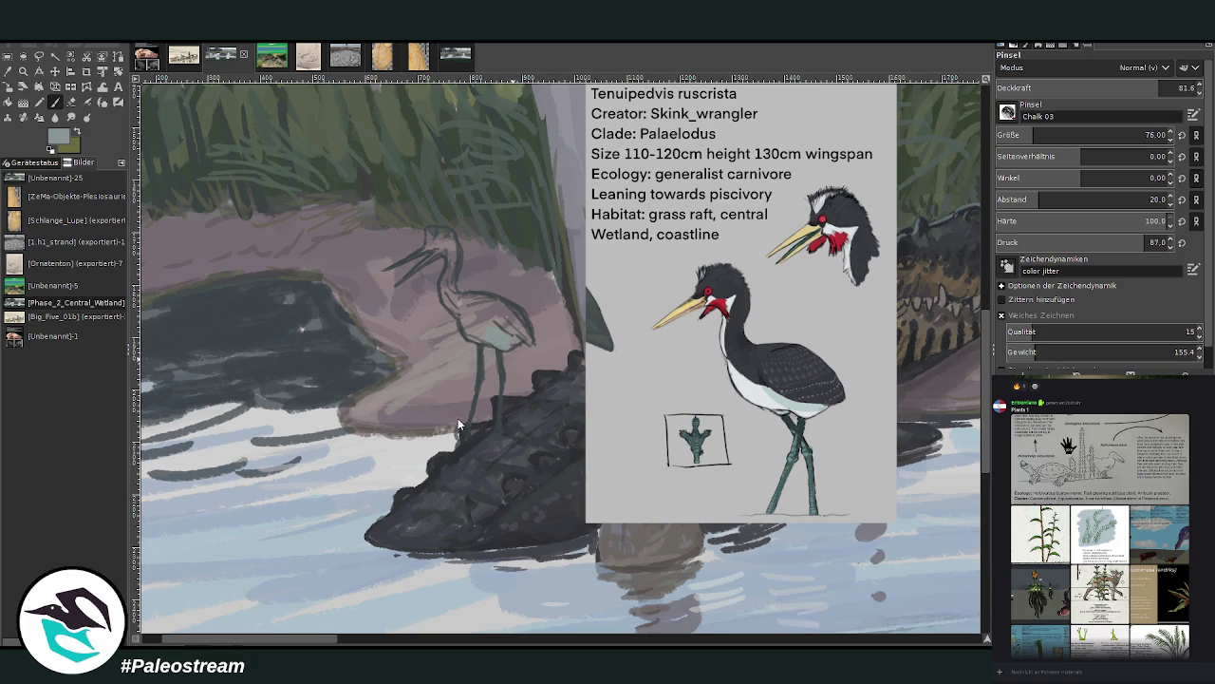
pyautogui.moveTo(490, 337); pyautogui.dragTo(468, 338)
pyautogui.moveTo(449, 278); pyautogui.dragTo(460, 313)
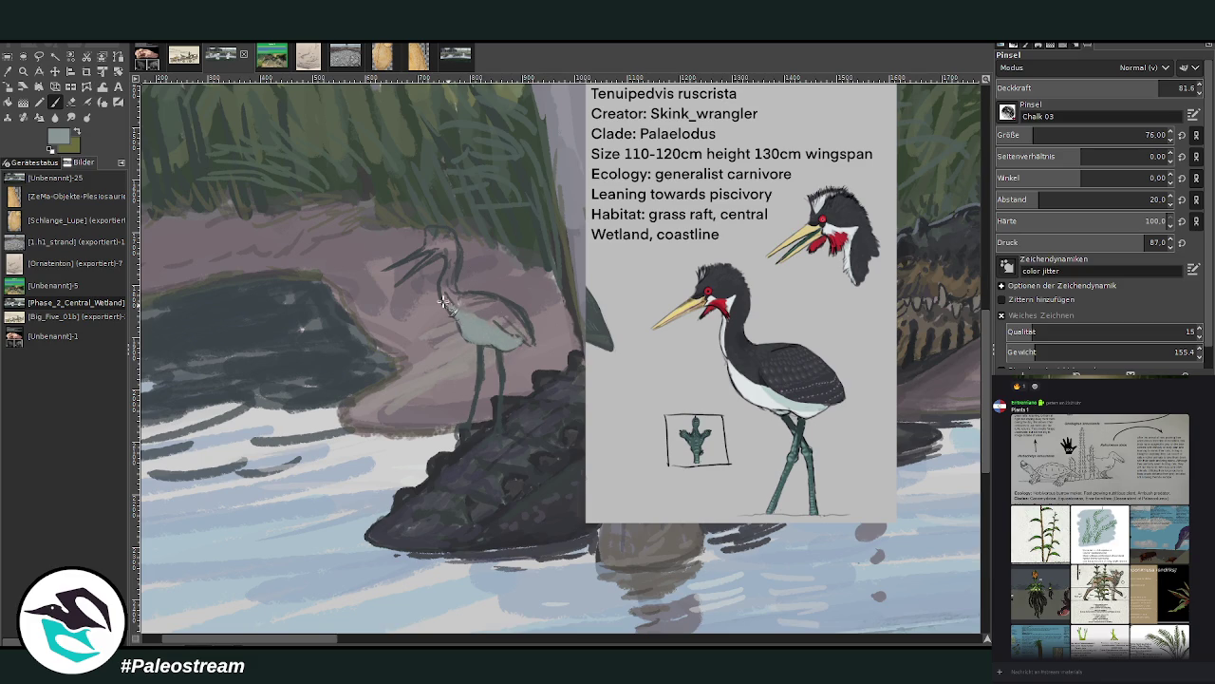
pyautogui.click(1018, 135)
pyautogui.moveTo(443, 291); pyautogui.dragTo(448, 264)
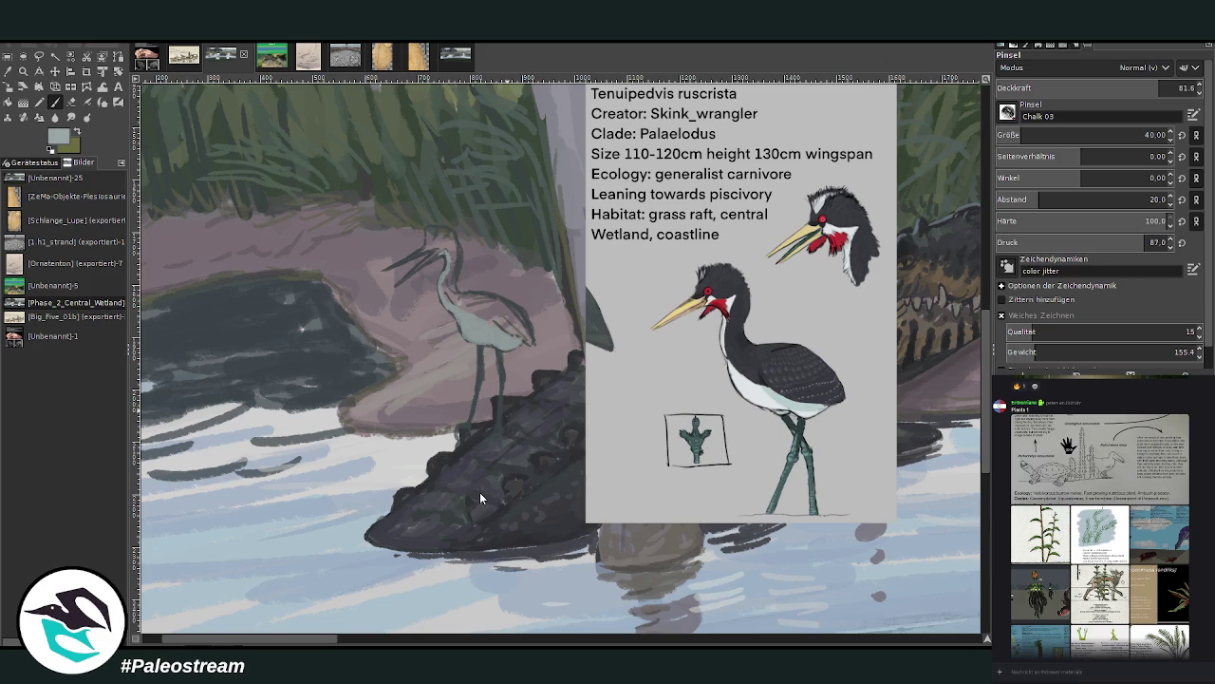
pyautogui.press('[')
pyautogui.press('[')
pyautogui.press('[')
pyautogui.moveTo(498, 329)
pyautogui.mouseDown()
pyautogui.moveTo(475, 337)
pyautogui.moveTo(441, 290)
pyautogui.moveTo(459, 239)
pyautogui.moveTo(448, 296)
pyautogui.moveTo(445, 262)
pyautogui.moveTo(459, 238)
pyautogui.mouseUp()
# Sample the dark rock grey and paint the bird's wing and back with a size-48 brush
pyautogui.keyDown('ctrl'); pyautogui.click(558, 408); pyautogui.keyUp('ctrl')
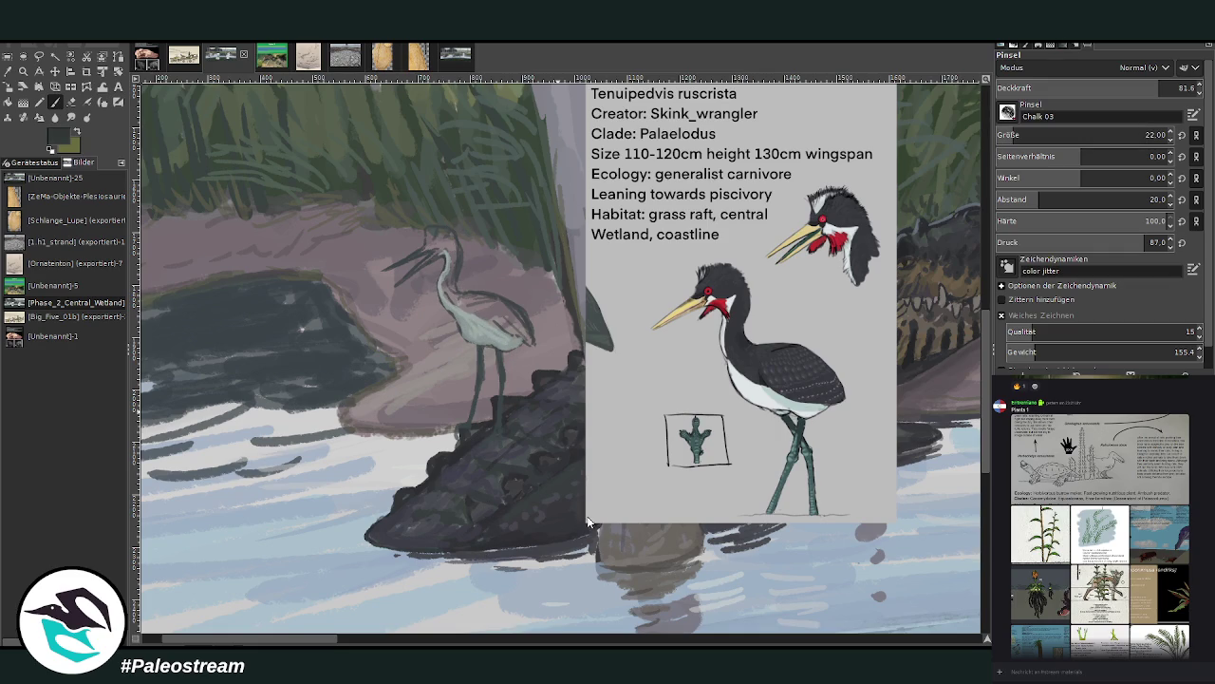
pyautogui.press(']')
pyautogui.moveTo(462, 301)
pyautogui.mouseDown()
pyautogui.moveTo(522, 346)
pyautogui.moveTo(511, 310)
pyautogui.moveTo(524, 328)
pyautogui.moveTo(474, 296)
pyautogui.moveTo(529, 340)
pyautogui.moveTo(444, 289)
pyautogui.moveTo(459, 288)
pyautogui.moveTo(431, 235)
pyautogui.moveTo(444, 248)
pyautogui.moveTo(450, 213)
pyautogui.moveTo(435, 243)
pyautogui.moveTo(456, 242)
pyautogui.moveTo(427, 234)
pyautogui.moveTo(429, 255)
pyautogui.moveTo(456, 261)
pyautogui.mouseUp()
# At opacity 85.4 and size 37, darken the bird's tail and back up toward the neck
pyautogui.click(1147, 88)
pyautogui.scroll(-5, 1091, 135)
pyautogui.moveTo(494, 309); pyautogui.dragTo(527, 331)
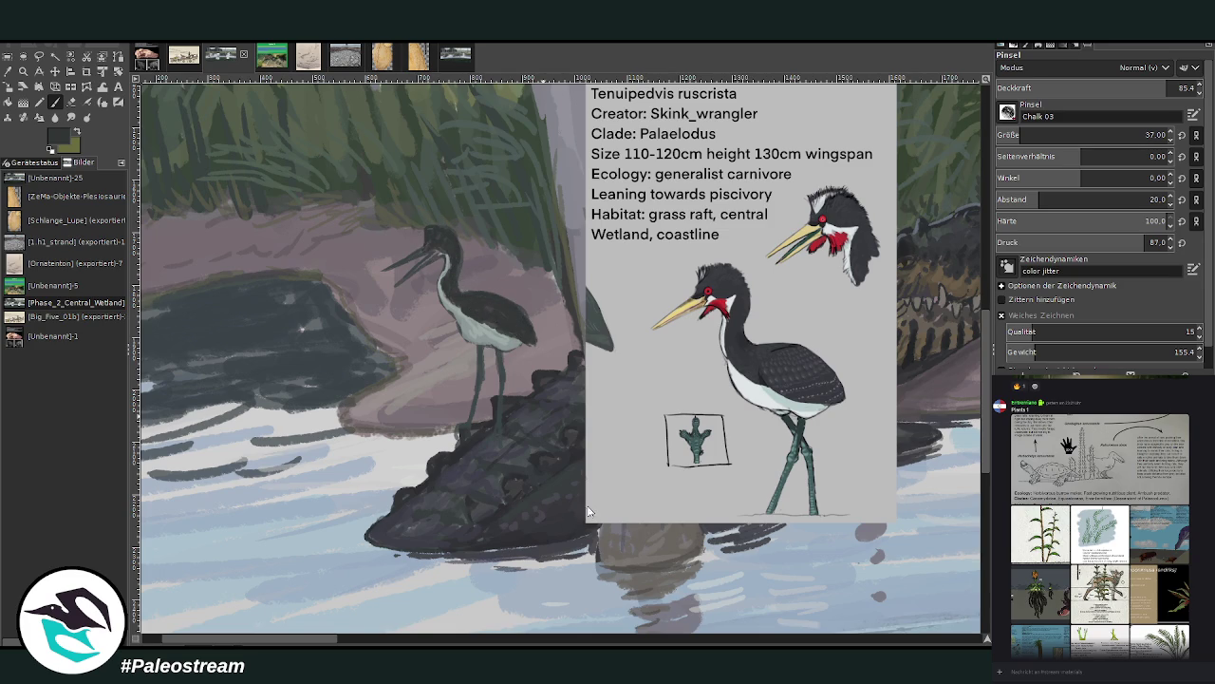
pyautogui.moveTo(526, 270)
pyautogui.mouseDown()
pyautogui.moveTo(496, 324)
pyautogui.moveTo(527, 336)
pyautogui.moveTo(461, 300)
pyautogui.mouseUp()
# Swap to olive grey-green and paint the upper bill, redrawing its tip at size 20
pyautogui.press('x')
pyautogui.moveTo(386, 270); pyautogui.dragTo(429, 249)
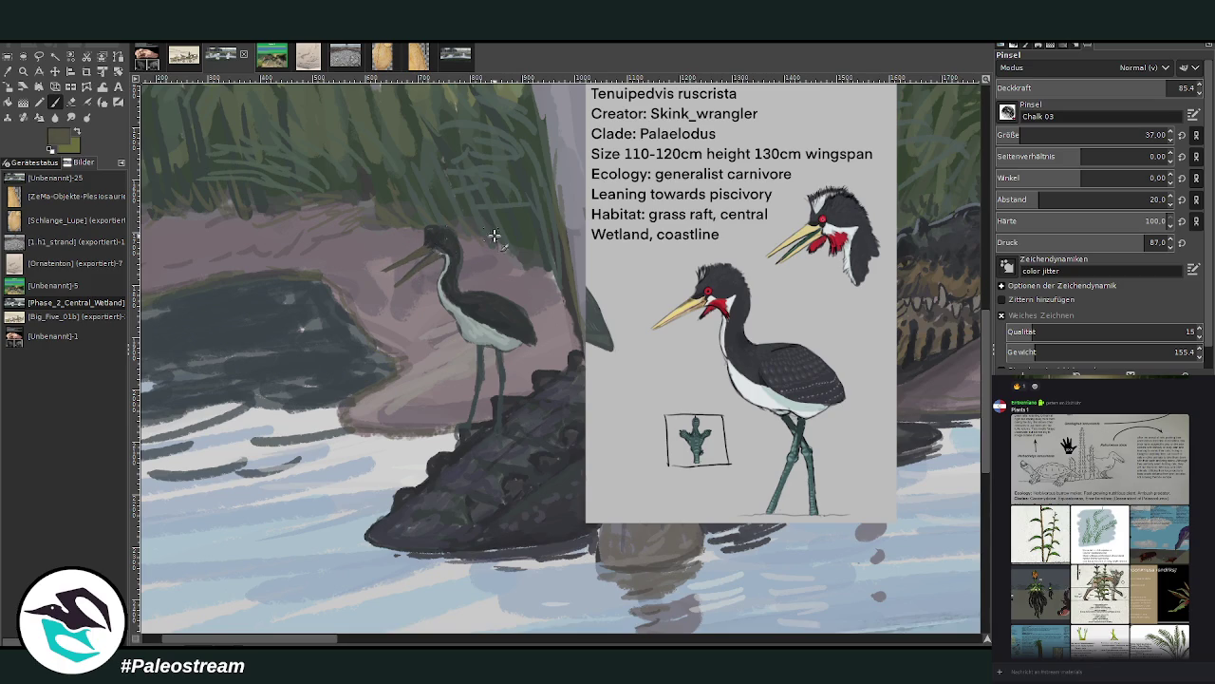
pyautogui.click(1067, 135)
pyautogui.moveTo(401, 260); pyautogui.dragTo(382, 273)
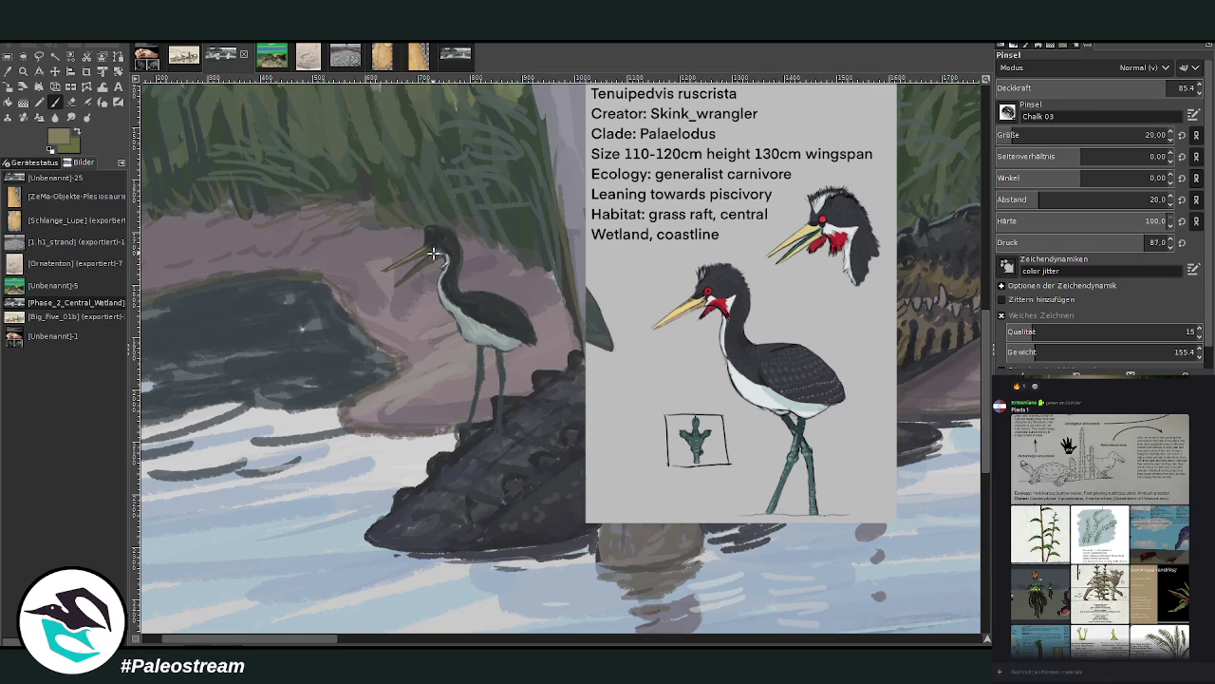
# Sample grey-green tones from the painting and paint the prey in the heron's beak
pyautogui.keyDown('ctrl'); pyautogui.click(492, 531); pyautogui.keyUp('ctrl')
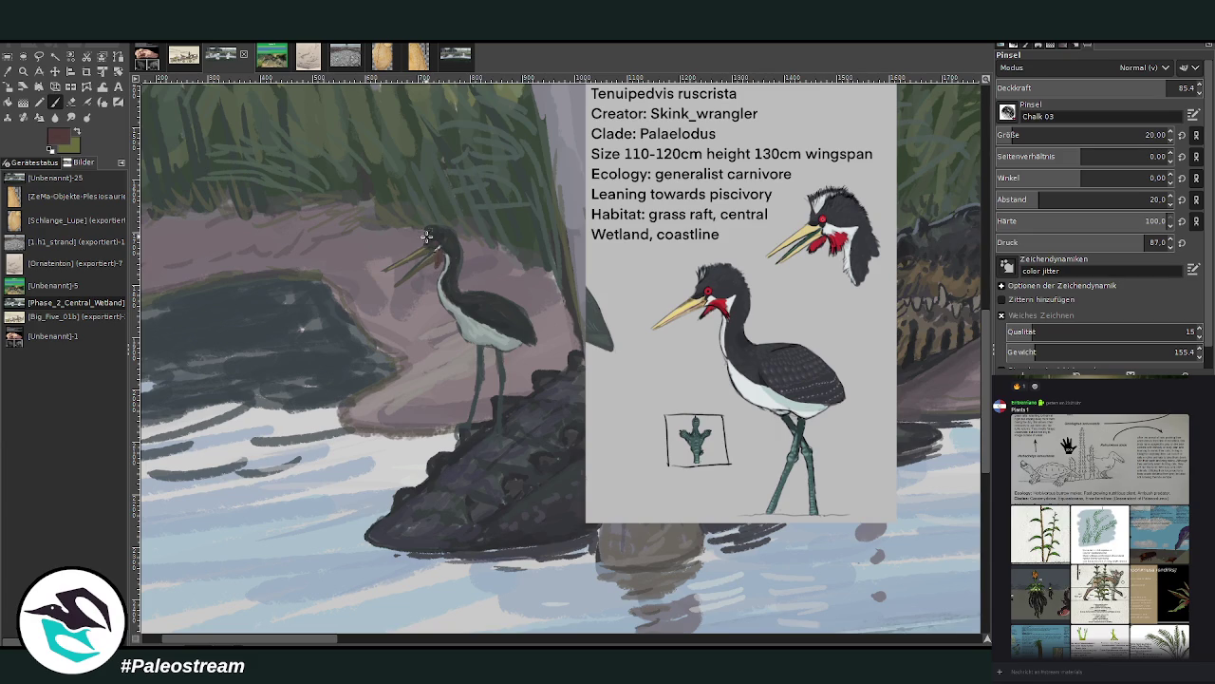
pyautogui.keyDown('ctrl'); pyautogui.click(467, 351); pyautogui.keyUp('ctrl')
pyautogui.keyDown('ctrl'); pyautogui.click(589, 544); pyautogui.keyUp('ctrl')
pyautogui.keyDown('ctrl'); pyautogui.click(480, 510); pyautogui.keyUp('ctrl')
pyautogui.keyDown('ctrl'); pyautogui.click(486, 519); pyautogui.keyUp('ctrl')
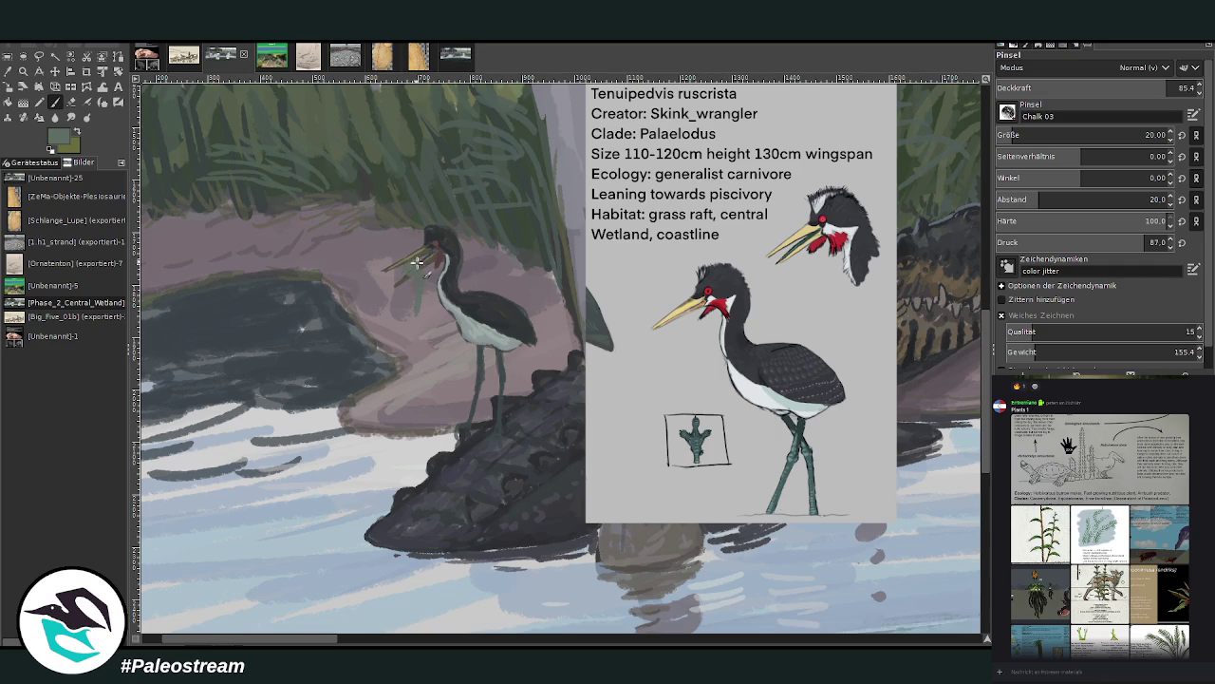
pyautogui.keyDown('ctrl'); pyautogui.click(480, 523); pyautogui.keyUp('ctrl')
pyautogui.scroll(-5, 1016, 88)
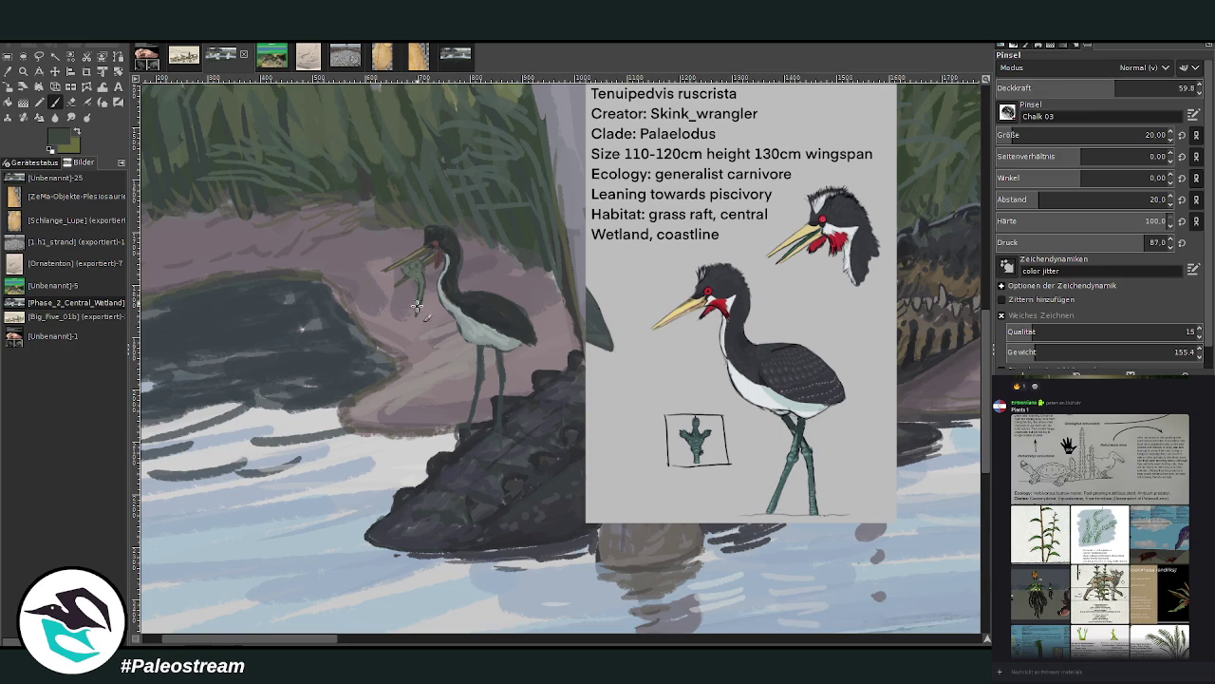
pyautogui.keyDown('ctrl'); pyautogui.click(490, 520); pyautogui.keyUp('ctrl')
pyautogui.keyDown('ctrl'); pyautogui.click(490, 505); pyautogui.keyUp('ctrl')
pyautogui.moveTo(418, 282)
pyautogui.mouseDown()
pyautogui.moveTo(409, 269)
pyautogui.moveTo(405, 300)
pyautogui.mouseUp()
# At opacity 48.4, dab light speckles over the heron's dark back and the crocodile's back
pyautogui.click(1092, 86)
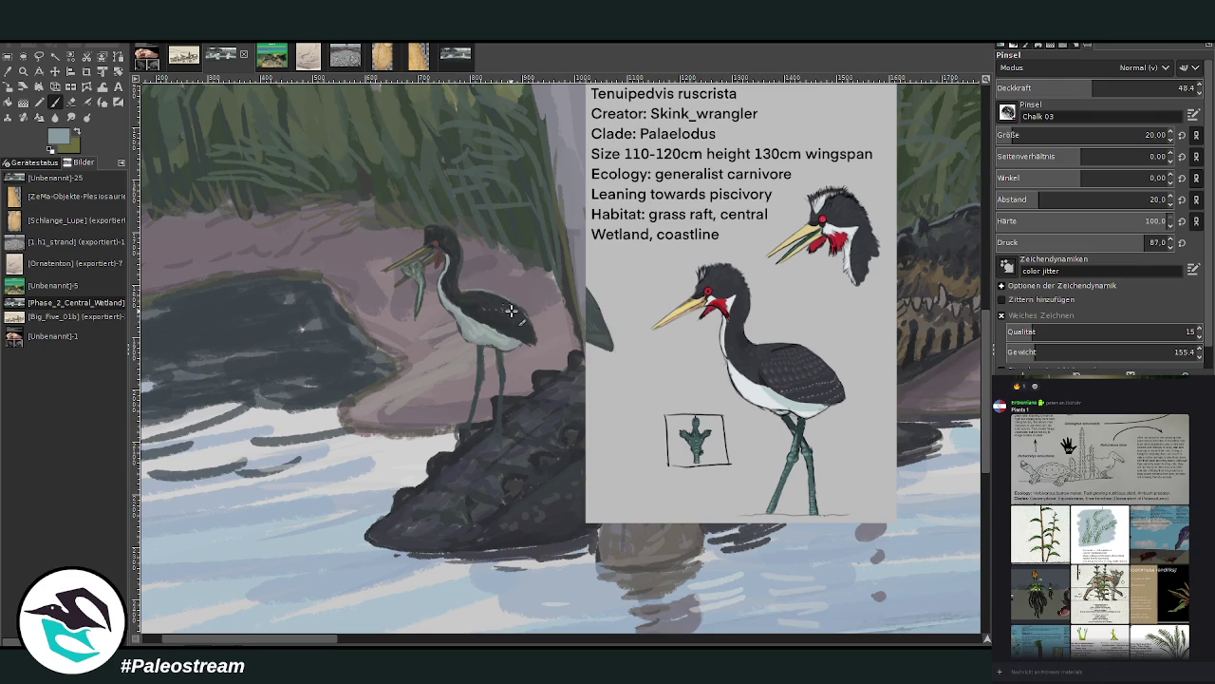
pyautogui.moveTo(482, 306); pyautogui.dragTo(528, 333)
pyautogui.moveTo(479, 475); pyautogui.dragTo(503, 464)
# At opacity 33.5, repaint the crocodile's front in grey and darken the trunk's lower left edge
pyautogui.click(1063, 88)
pyautogui.moveTo(411, 517)
pyautogui.mouseDown()
pyautogui.moveTo(380, 536)
pyautogui.moveTo(432, 540)
pyautogui.mouseUp()
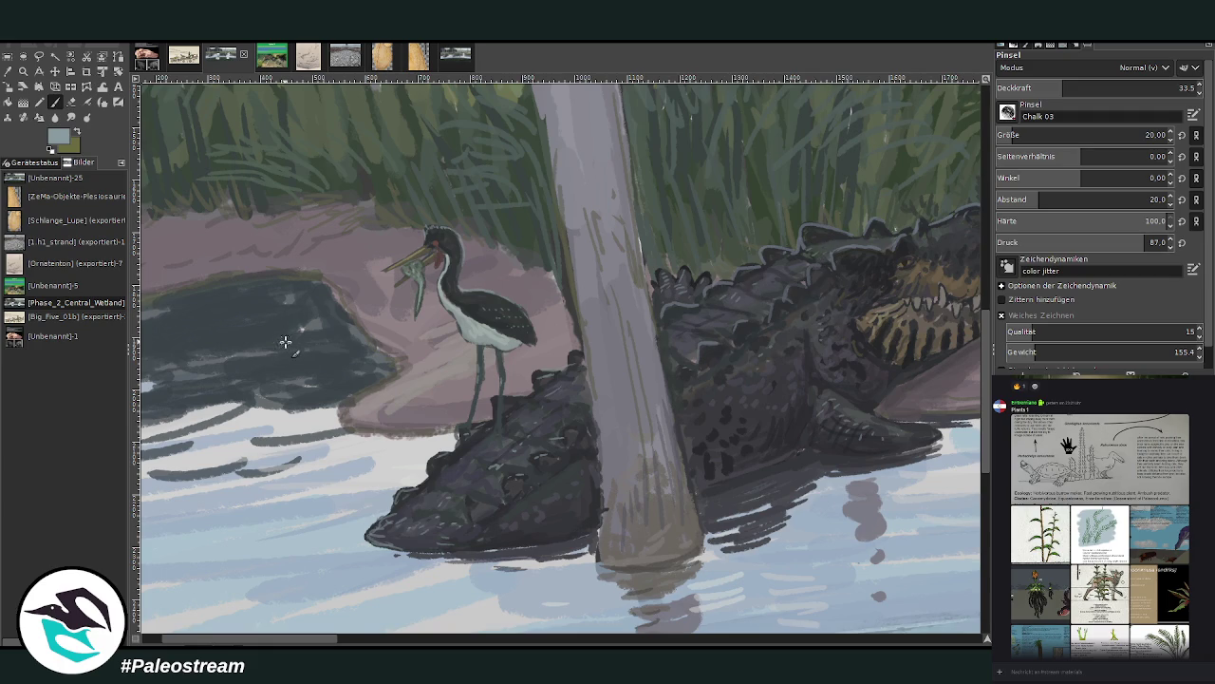
pyautogui.moveTo(332, 639); pyautogui.dragTo(377, 644)
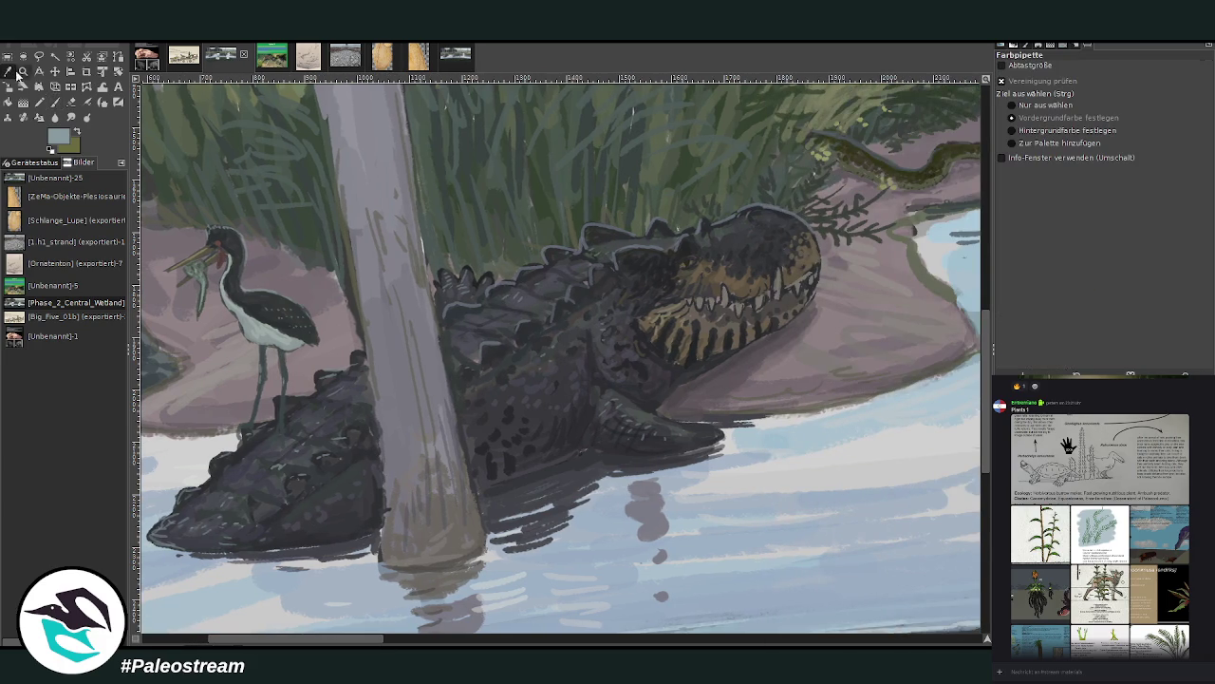
pyautogui.keyDown('ctrl'); pyautogui.click(390, 475); pyautogui.keyUp('ctrl')
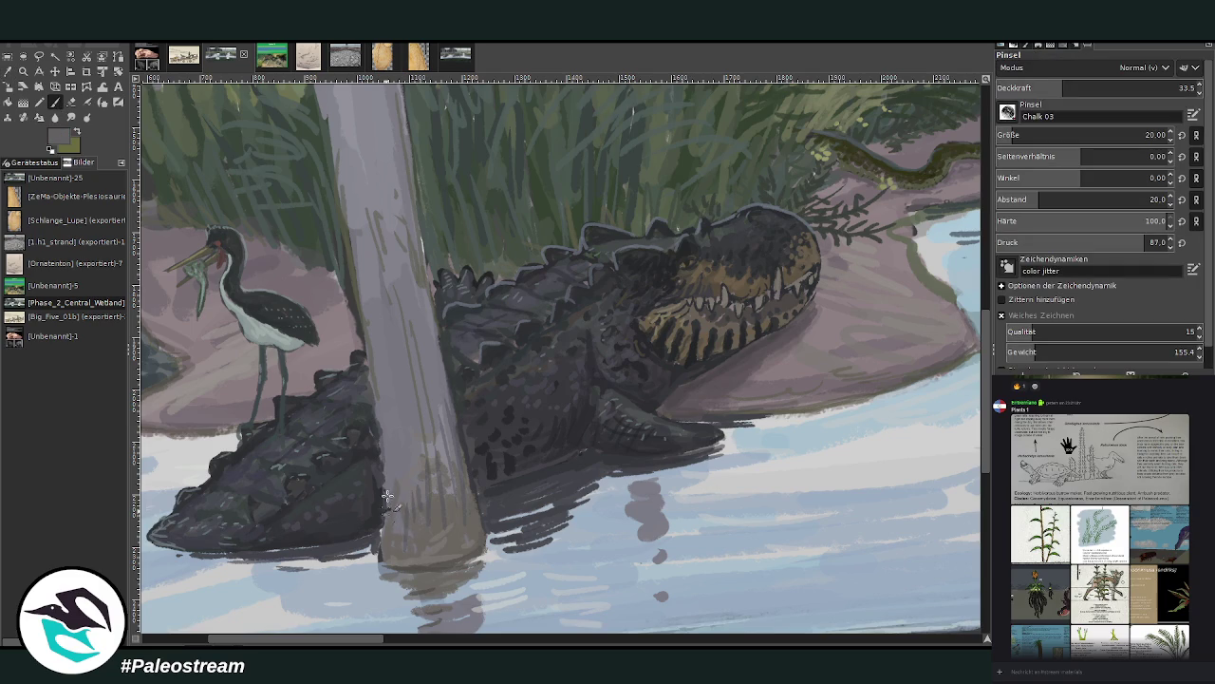
pyautogui.moveTo(383, 459); pyautogui.dragTo(388, 539)
# At opacity 53.2, sample the beak's green-grey and paint a small green shape on the crocodile
pyautogui.click(1103, 87)
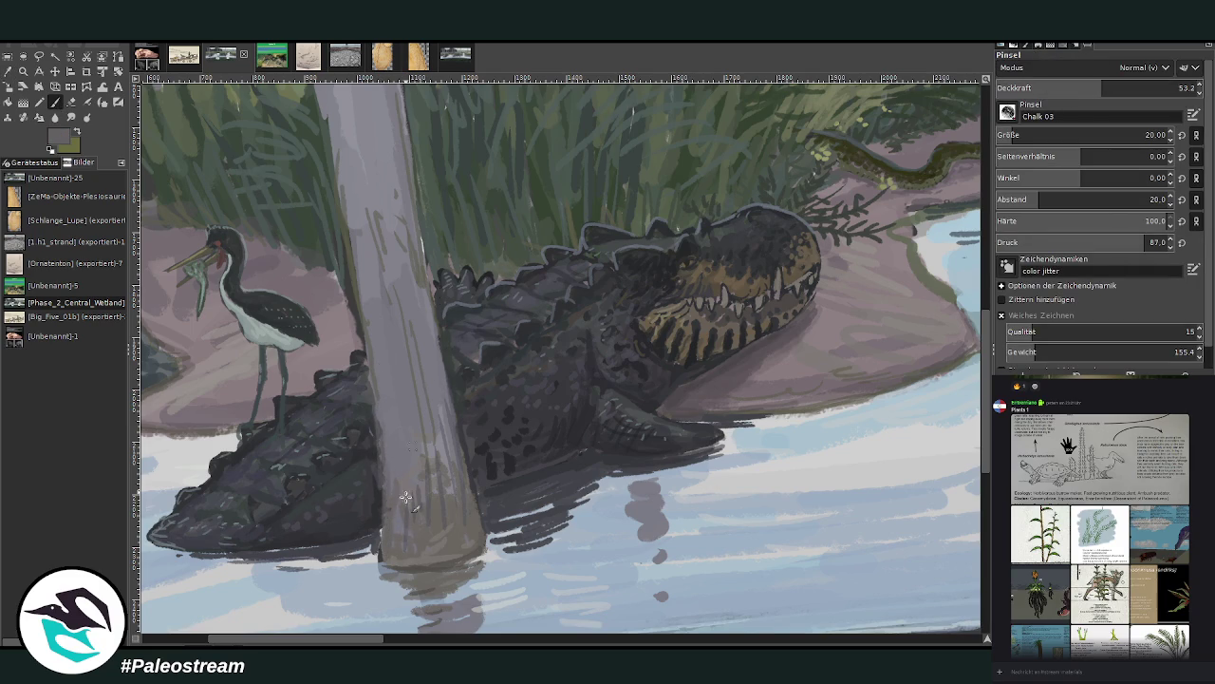
pyautogui.press('o')
pyautogui.click(202, 270)
pyautogui.press('p')
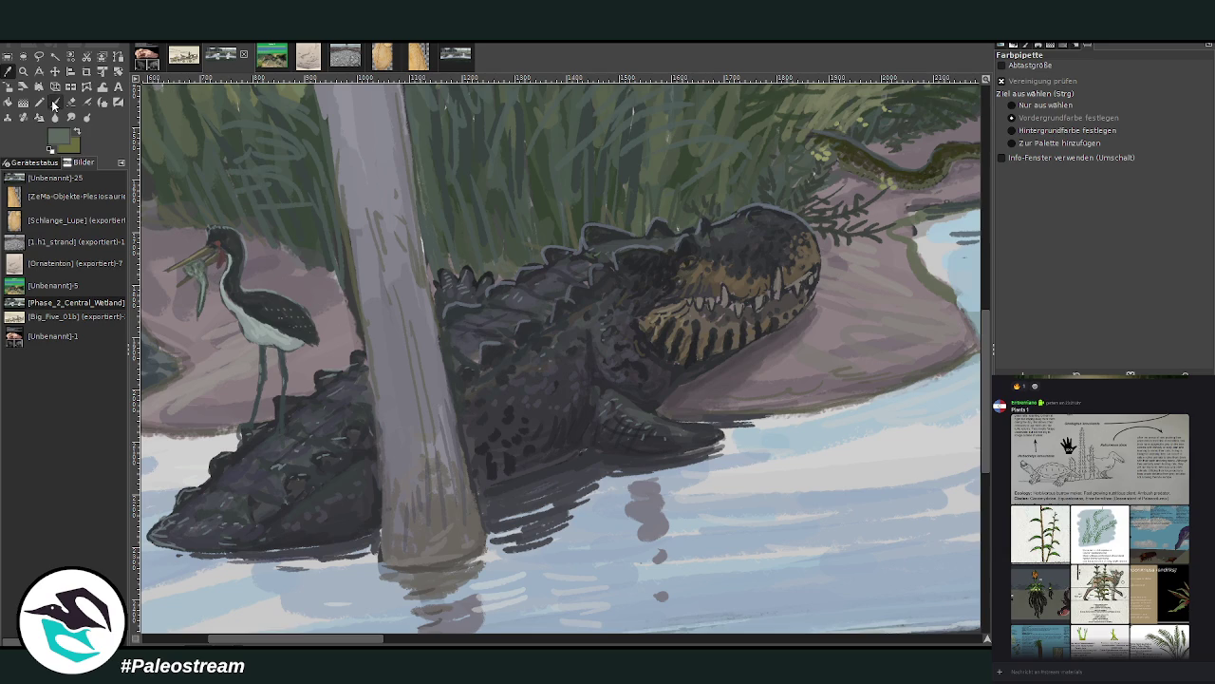
pyautogui.click(1024, 134)
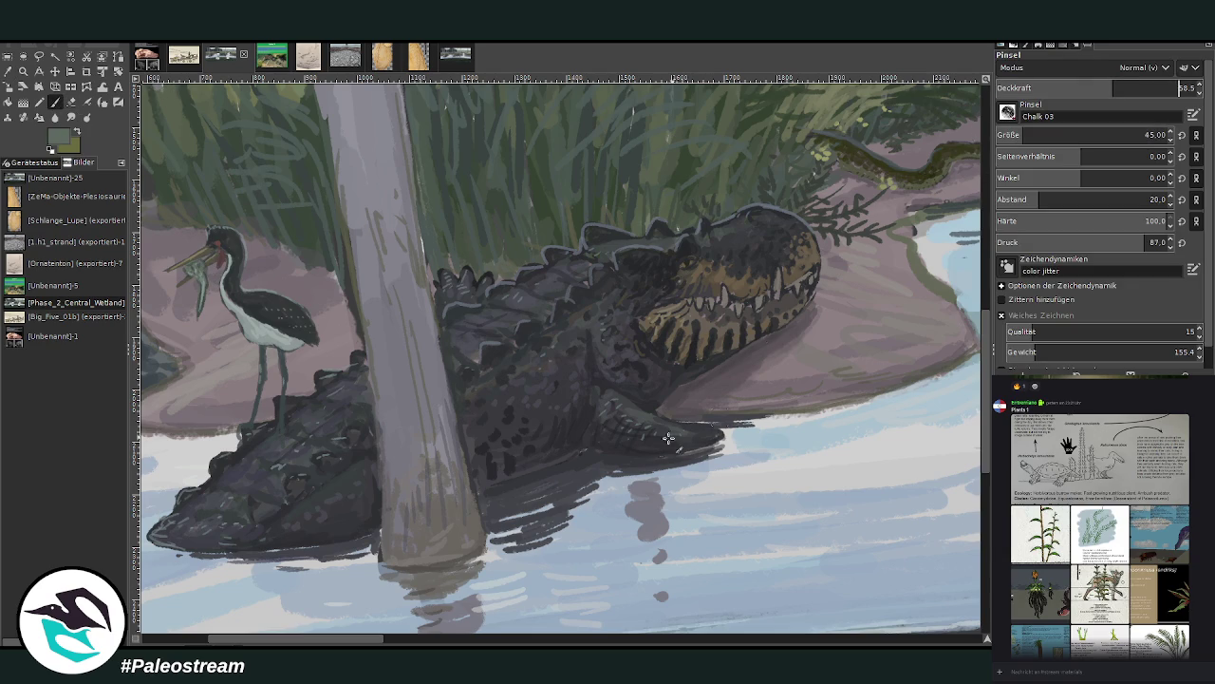
pyautogui.moveTo(642, 445); pyautogui.dragTo(628, 450)
pyautogui.hotkey('ctrl', 'z')
pyautogui.click(626, 439)
pyautogui.press('[')
pyautogui.press('[')
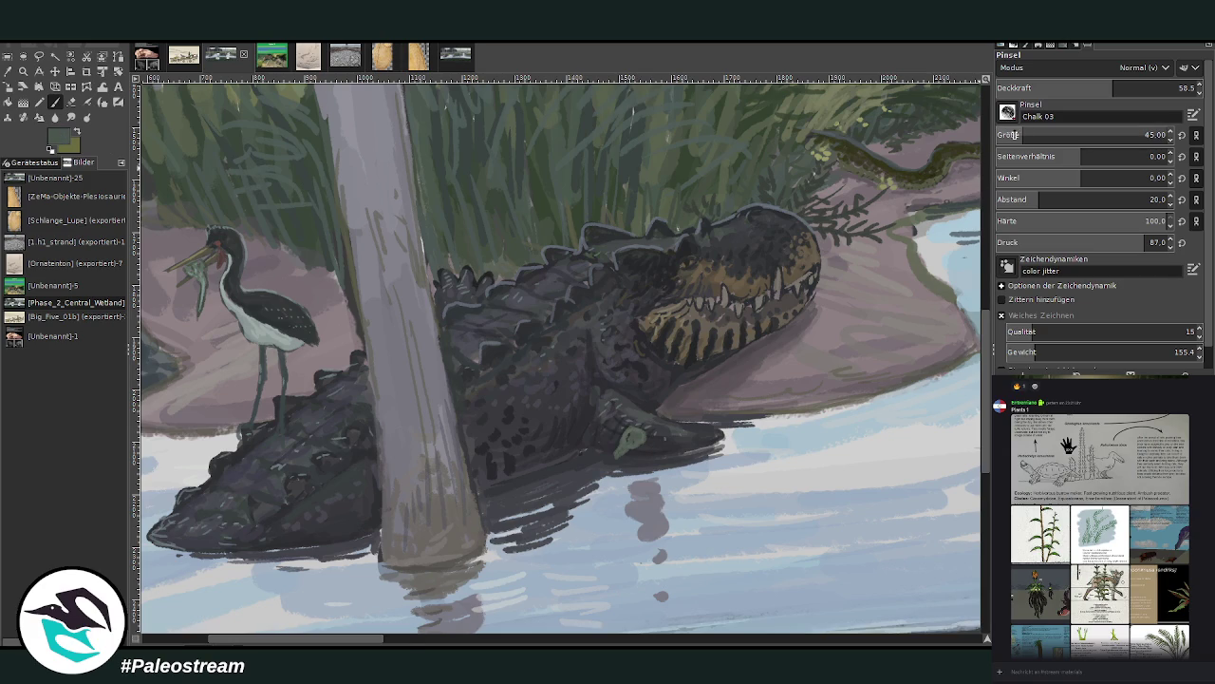
pyautogui.moveTo(658, 441); pyautogui.dragTo(613, 463)
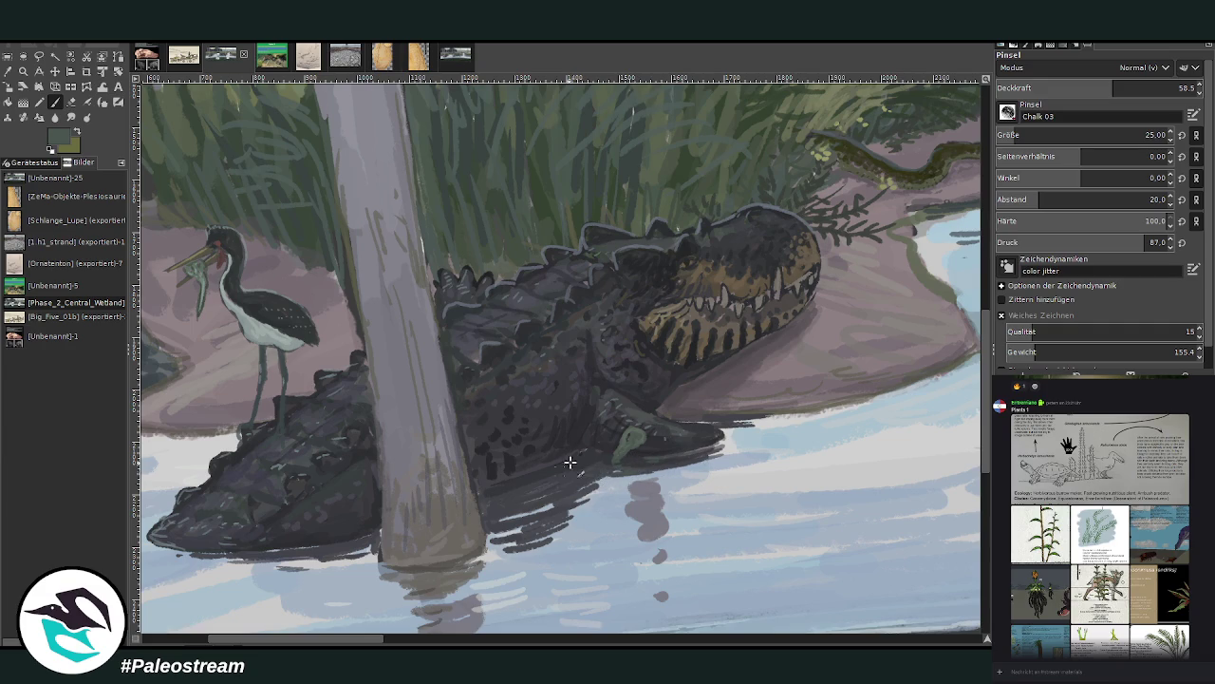
# Add a faint light stroke along the crocodile's underside and tone down the pale green patch
pyautogui.moveTo(360, 542); pyautogui.dragTo(260, 551)
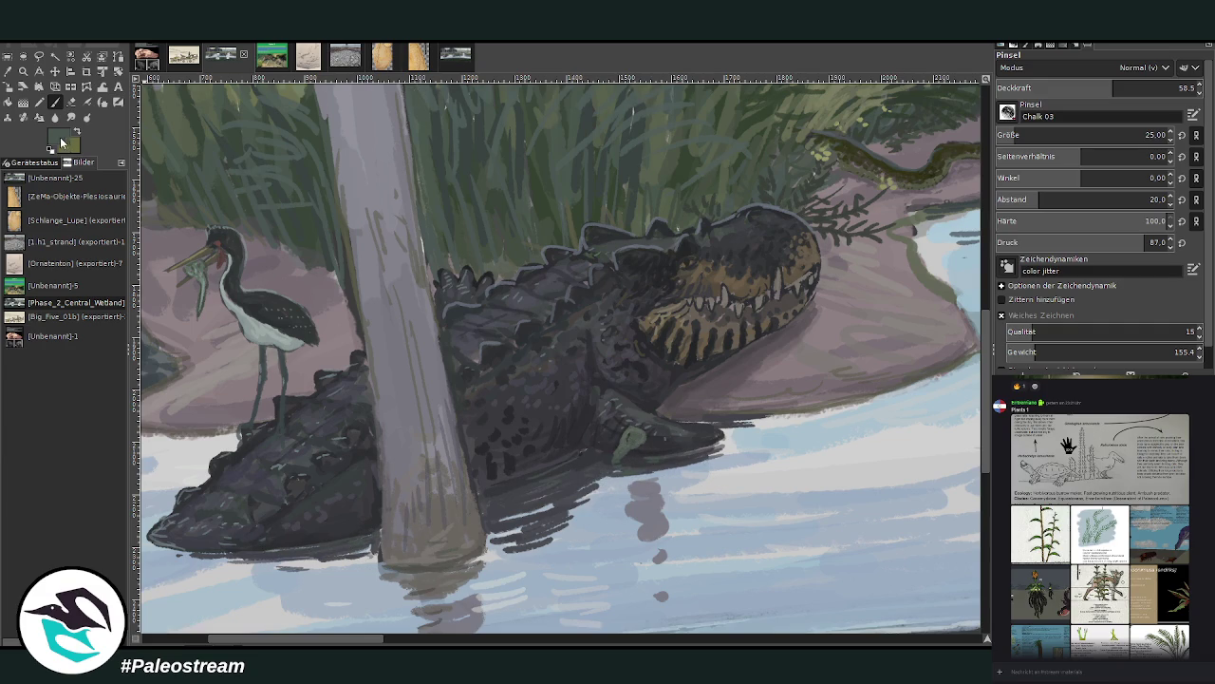
pyautogui.keyDown('ctrl'); pyautogui.click(490, 547); pyautogui.keyUp('ctrl')
pyautogui.moveTo(625, 446)
pyautogui.mouseDown()
pyautogui.moveTo(639, 446)
pyautogui.moveTo(576, 447)
pyautogui.mouseUp()
# Zoom in on the crocodile and the grass behind it
pyautogui.scroll(-3, 339, 448)
pyautogui.scroll(-2, 338, 448)
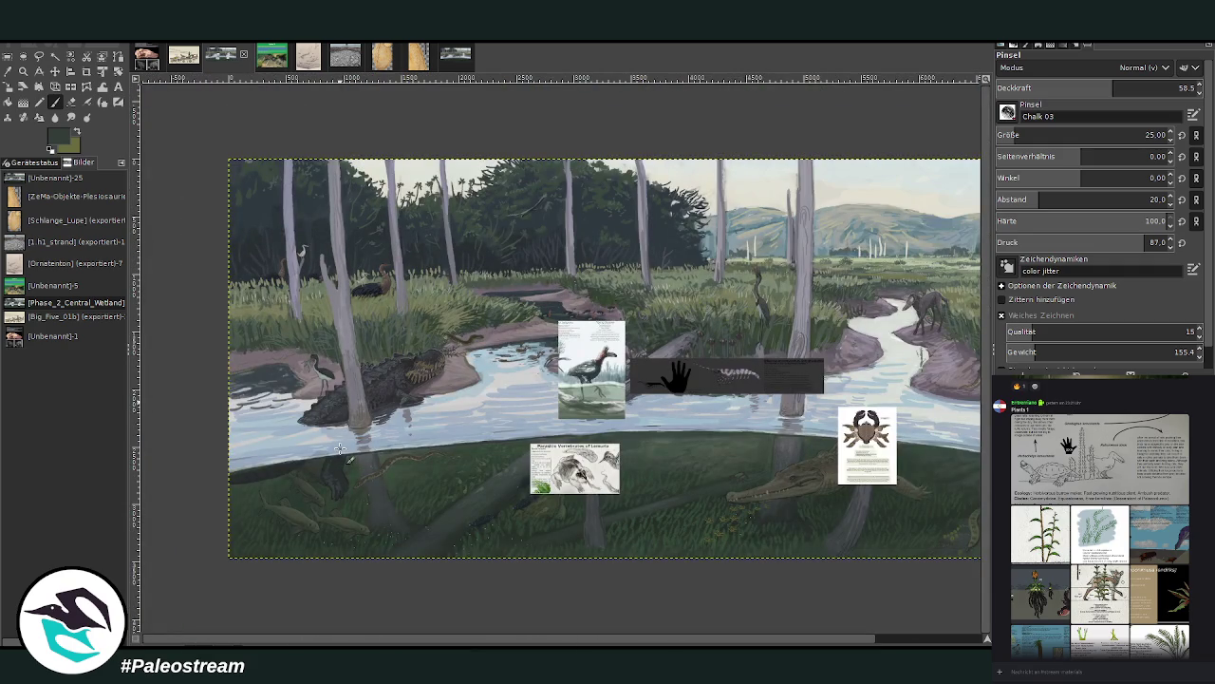
pyautogui.click(23, 71)
pyautogui.moveTo(350, 274); pyautogui.dragTo(471, 435)
pyautogui.moveTo(340, 147); pyautogui.dragTo(732, 549)
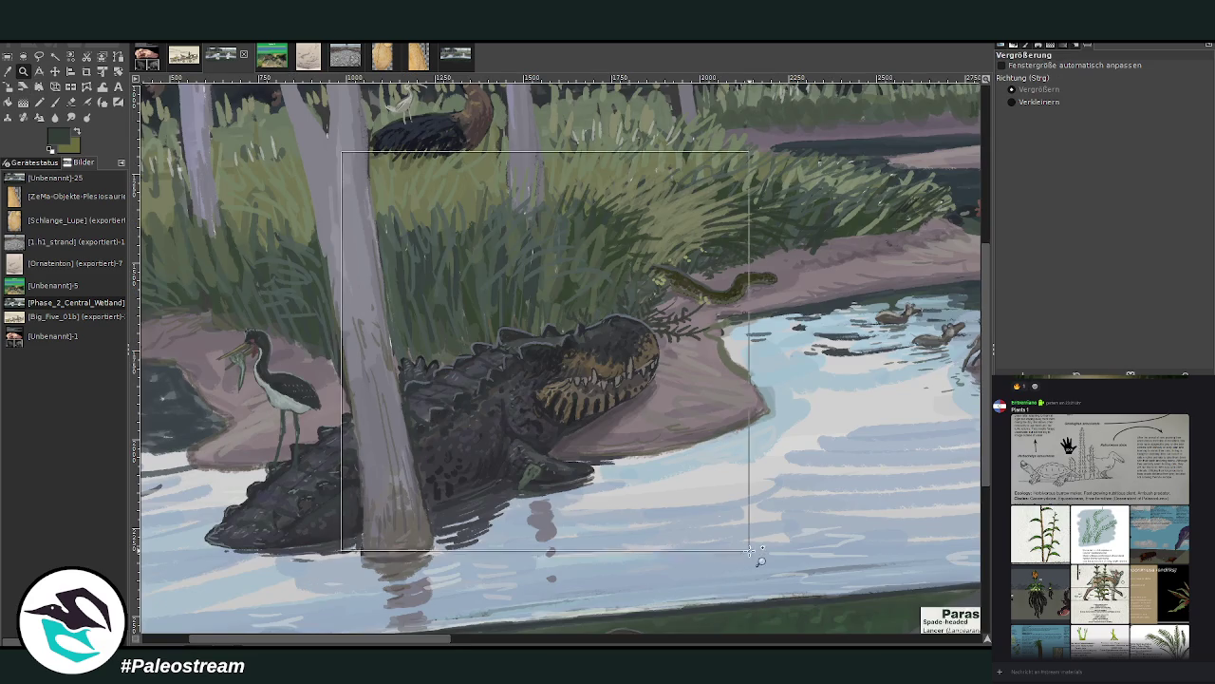
# With a large, low-opacity brush of size 35, brush darker strokes into the grass behind the crocodile
pyautogui.press('o')
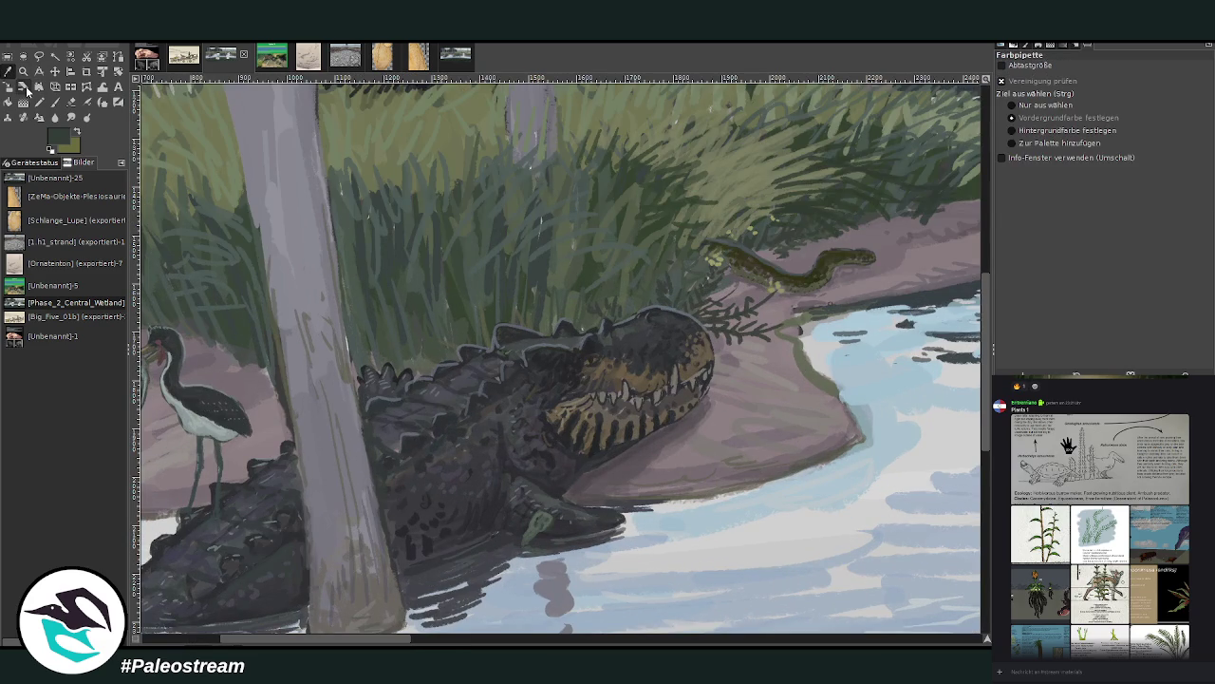
pyautogui.press('p')
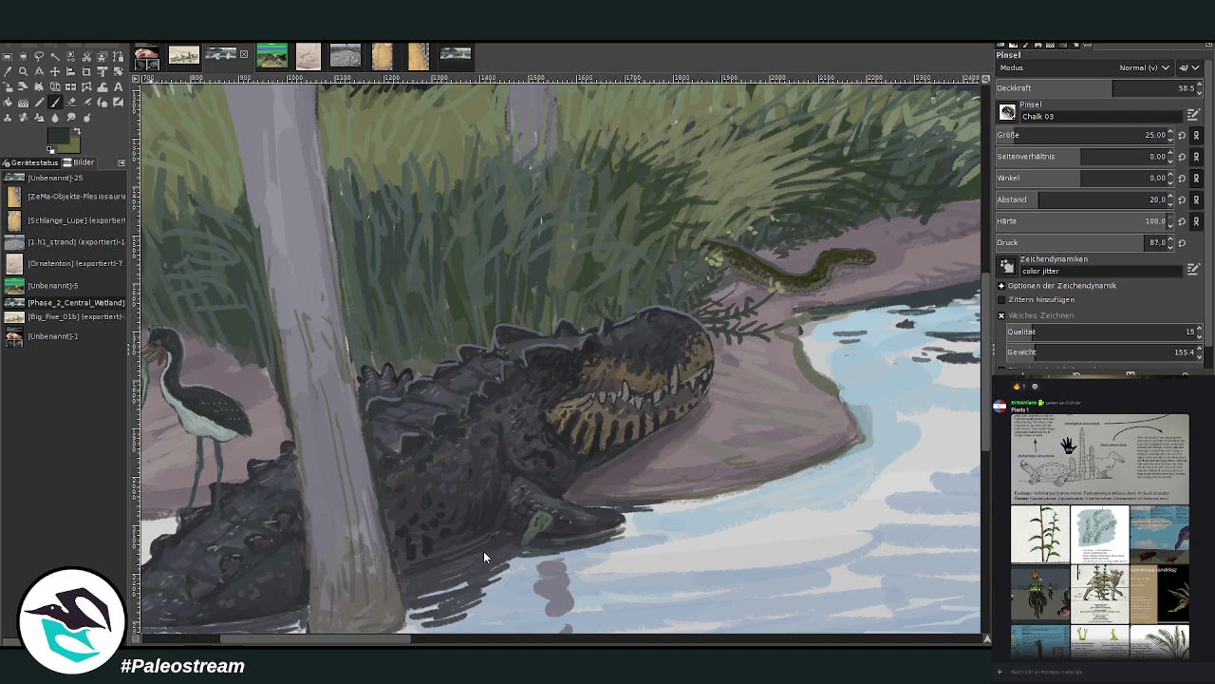
pyautogui.click(1042, 132)
pyautogui.click(1052, 132)
pyautogui.click(1065, 84)
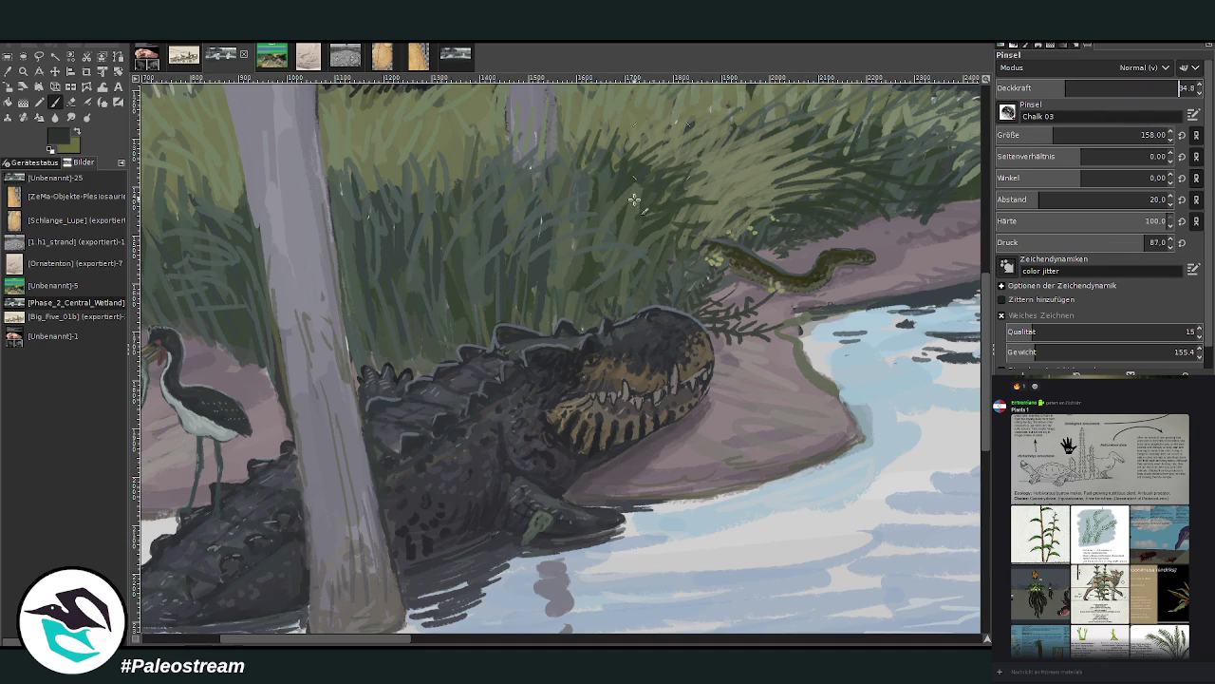
pyautogui.moveTo(586, 321); pyautogui.dragTo(432, 364)
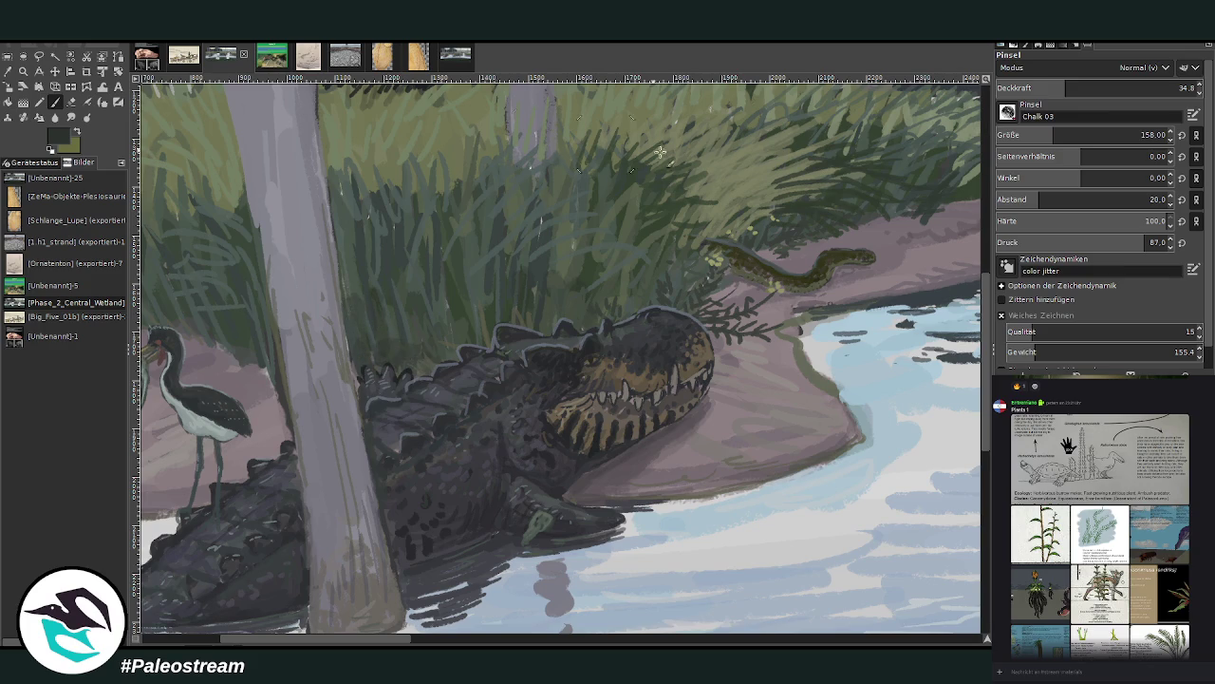
# At opacity 48.7 and size 56, add a light olive grass stroke, then zoom out to the whole painting
pyautogui.click(1092, 87)
pyautogui.click(1028, 135)
pyautogui.click(1025, 135)
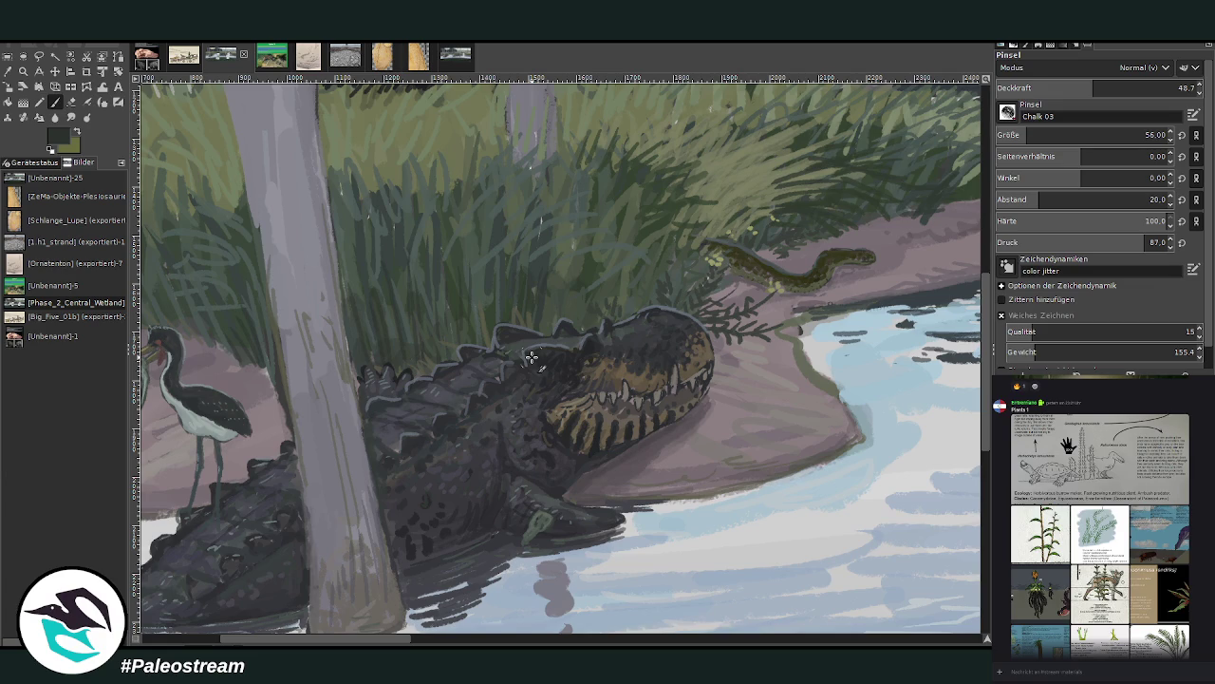
pyautogui.press('o')
pyautogui.click(749, 125)
pyautogui.click(774, 93)
pyautogui.click(56, 102)
pyautogui.moveTo(802, 169)
pyautogui.mouseDown()
pyautogui.moveTo(832, 161)
pyautogui.moveTo(699, 125)
pyautogui.mouseUp()
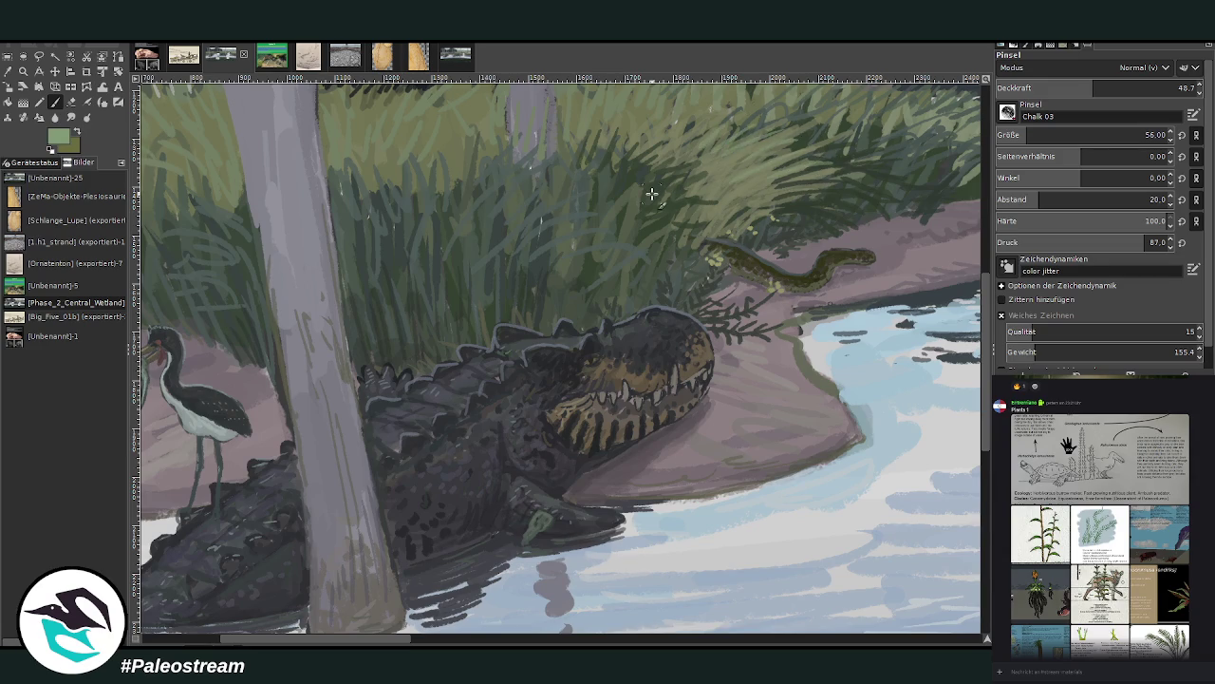
pyautogui.press('-')
pyautogui.press('-')
pyautogui.press('-')
pyautogui.press('-')
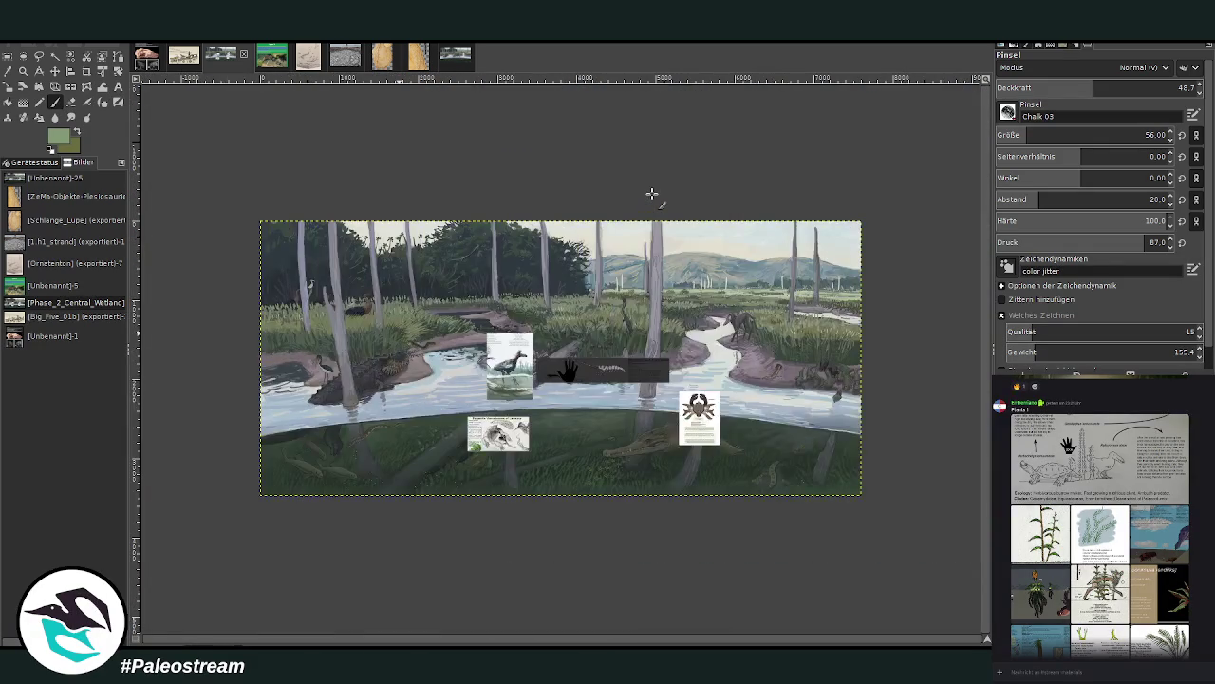
pyautogui.click(22, 71)
pyautogui.moveTo(248, 204); pyautogui.dragTo(872, 506)
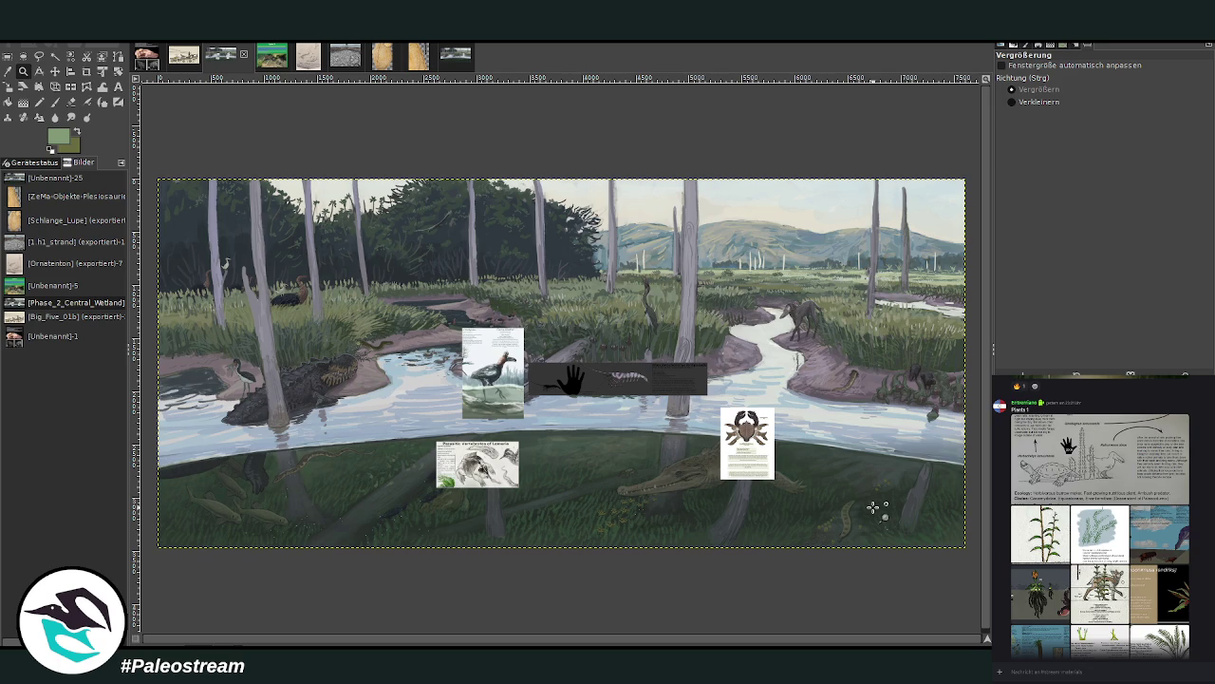
pyautogui.press('m')
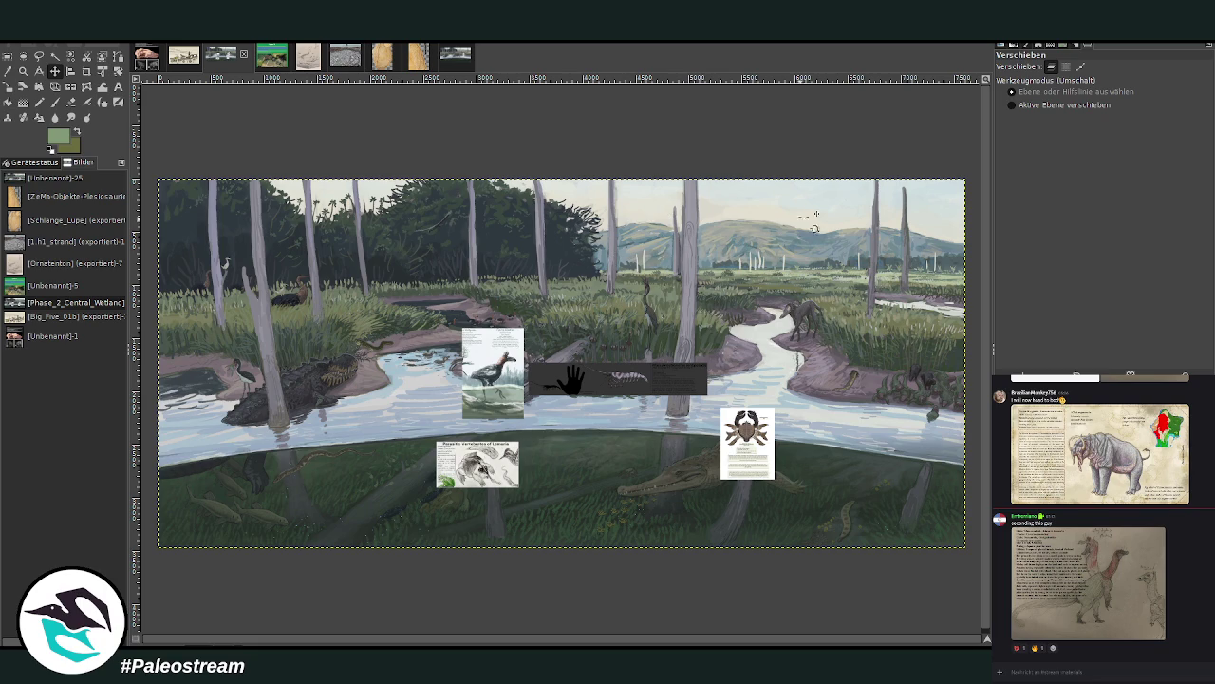
pyautogui.scroll(-1, 718, 400)
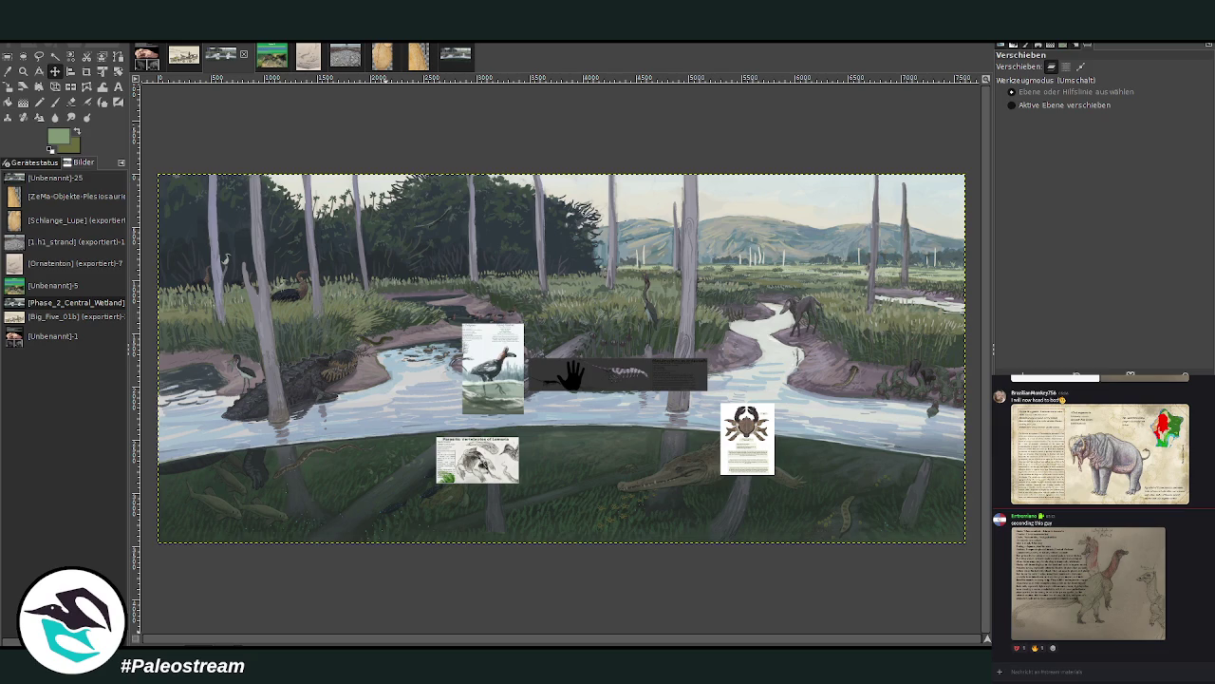
# Zoom in on the group of creatures on the right river bank
pyautogui.press('z')
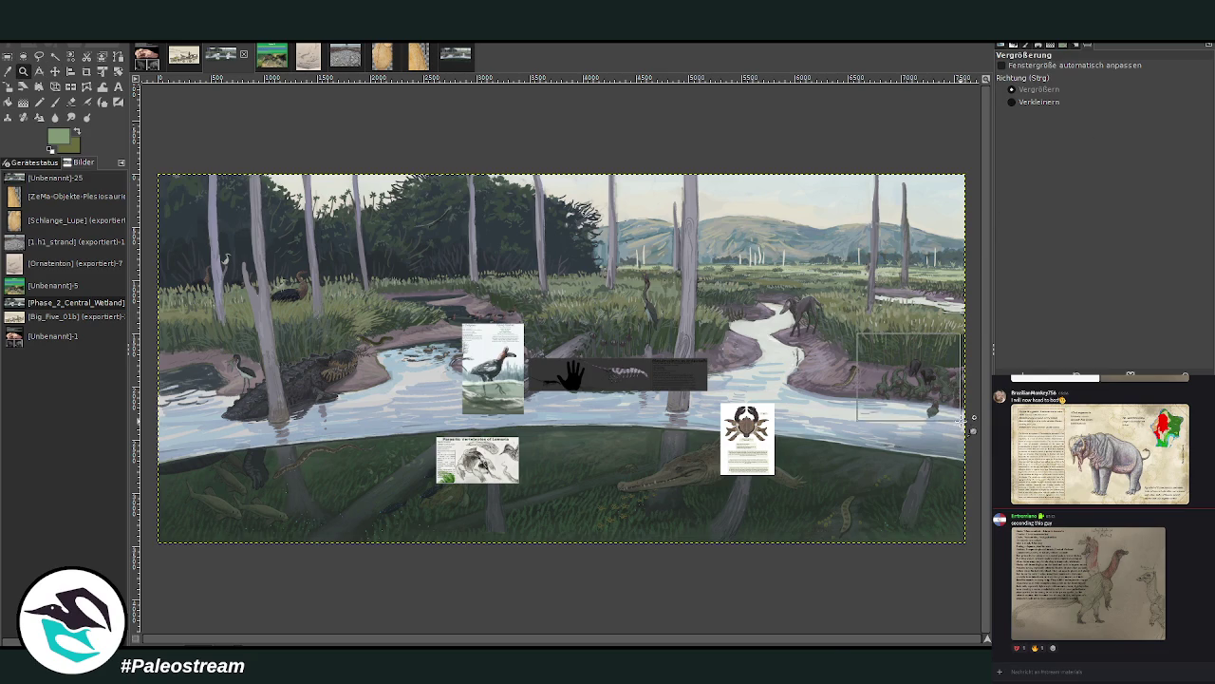
pyautogui.moveTo(855, 332); pyautogui.dragTo(958, 422)
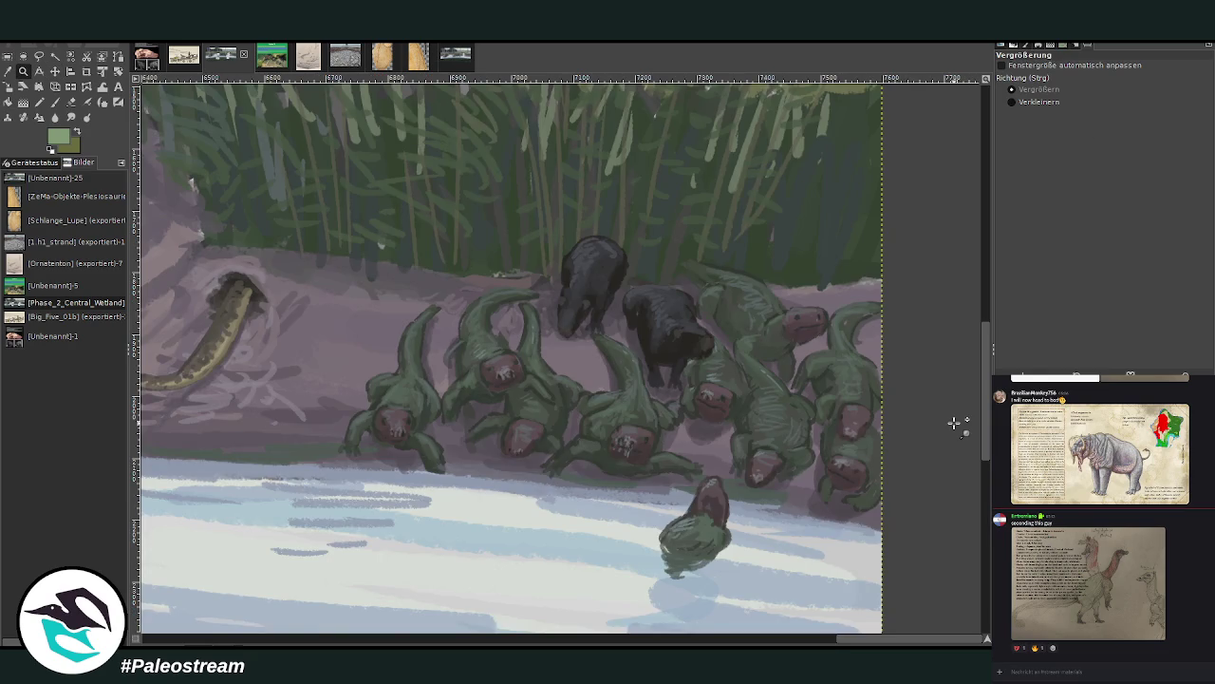
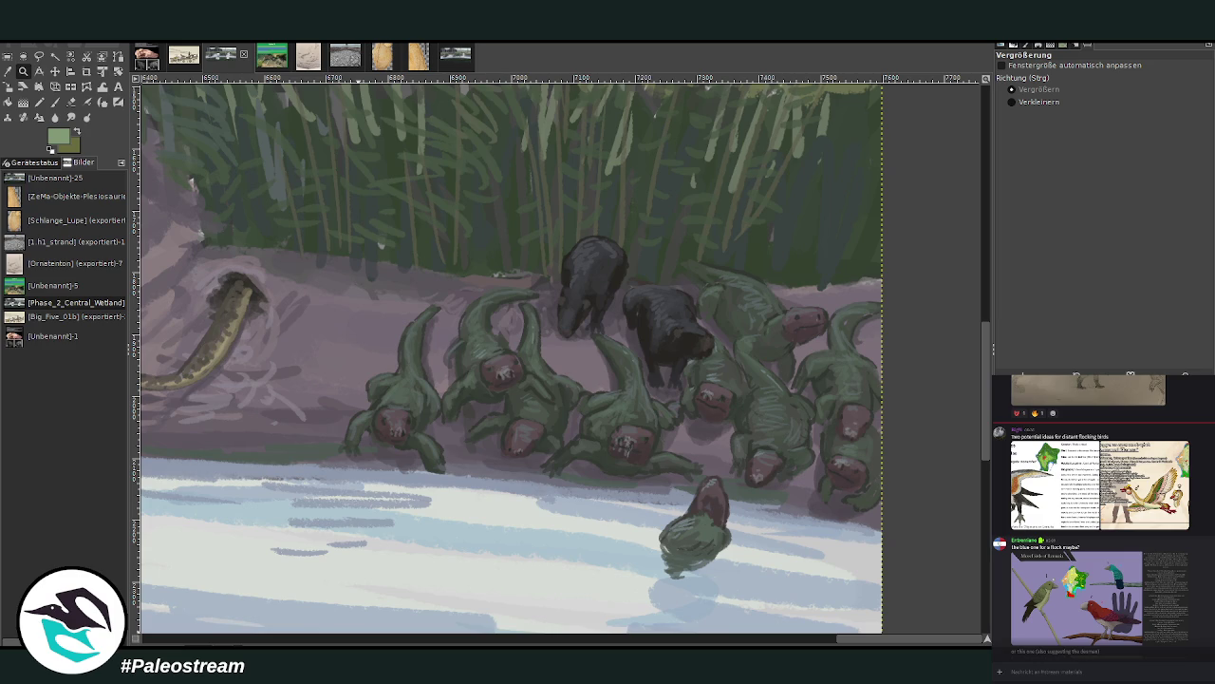
# View the bird and two flocking-bird idea images posted in the Discord chat
pyautogui.click(1093, 585)
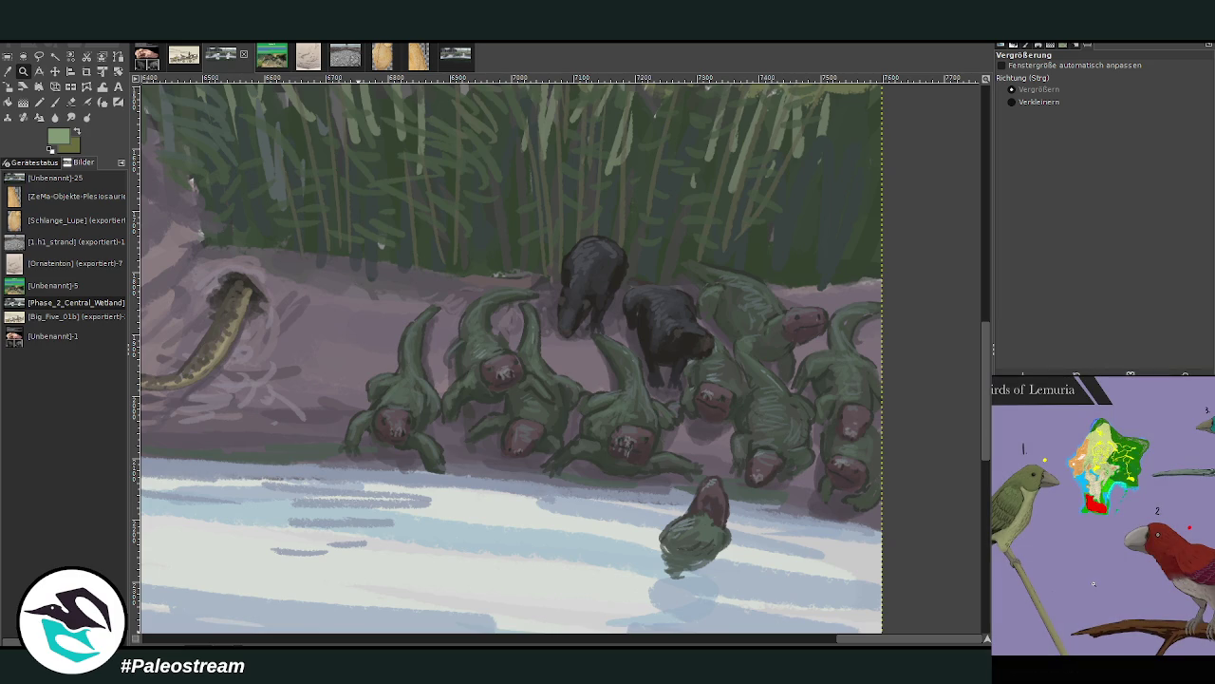
pyautogui.click(1174, 667)
pyautogui.scroll(2, 1067, 568)
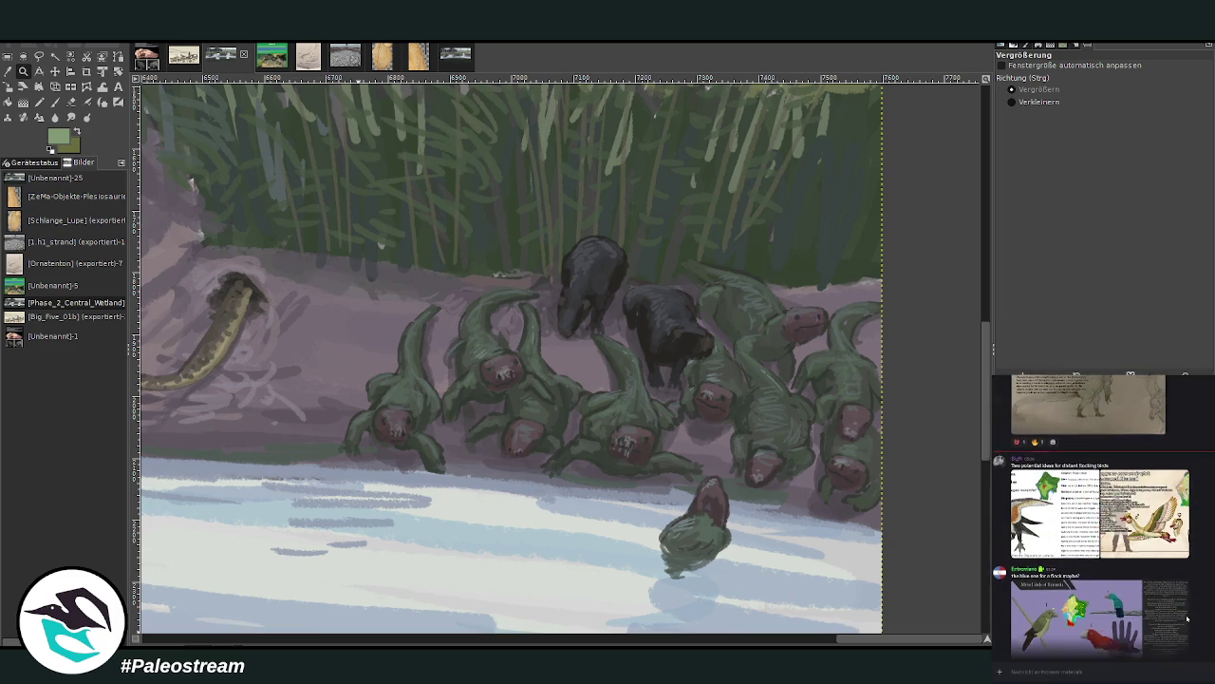
pyautogui.click(1054, 548)
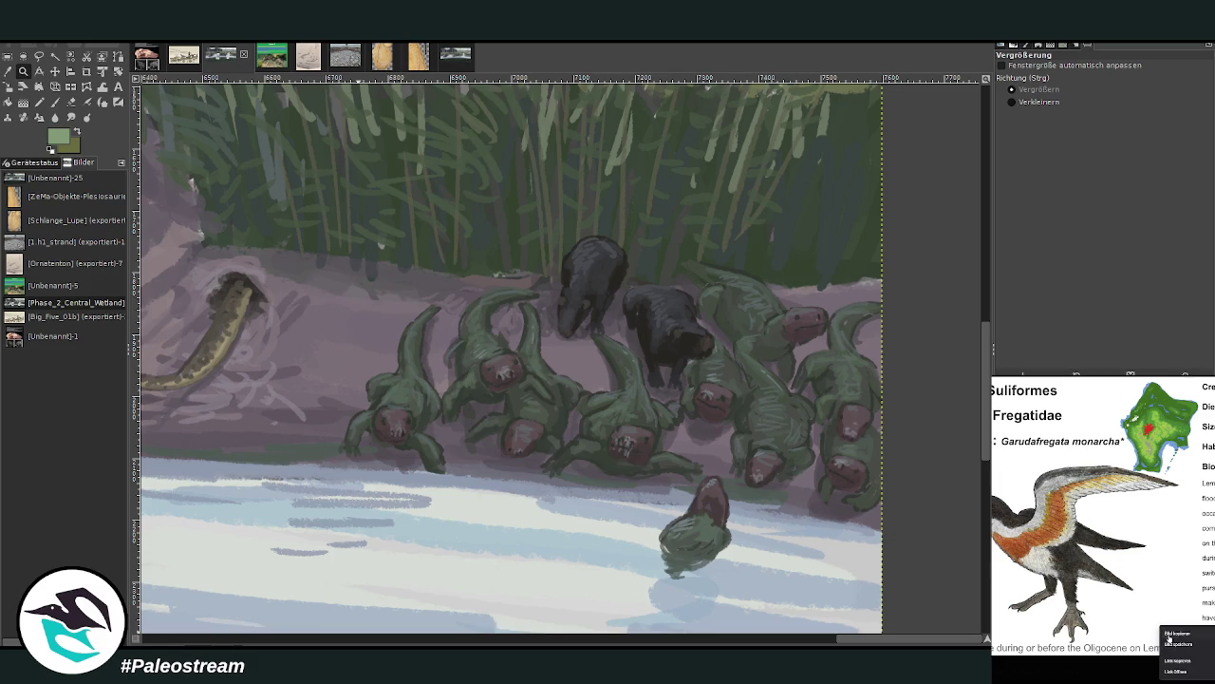
pyautogui.click(1022, 680)
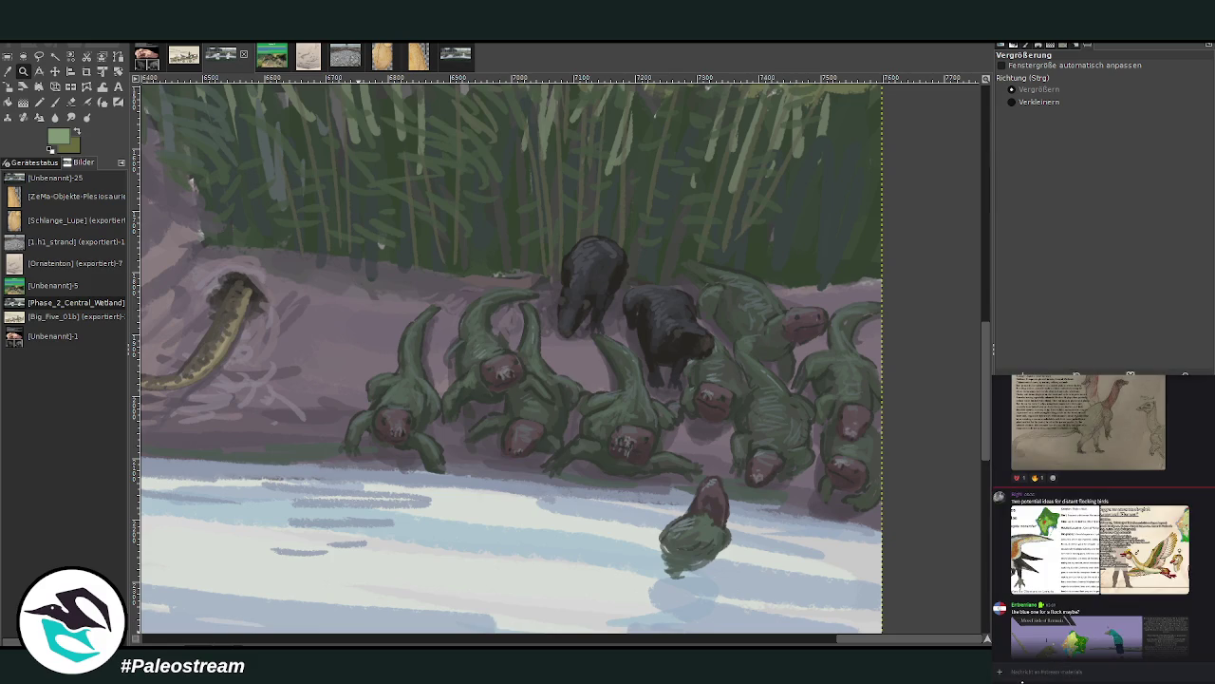
# Zoom out to the whole painting and drag the Garudafregata card into position
pyautogui.click(1012, 102)
pyautogui.click(944, 149)
pyautogui.click(943, 149)
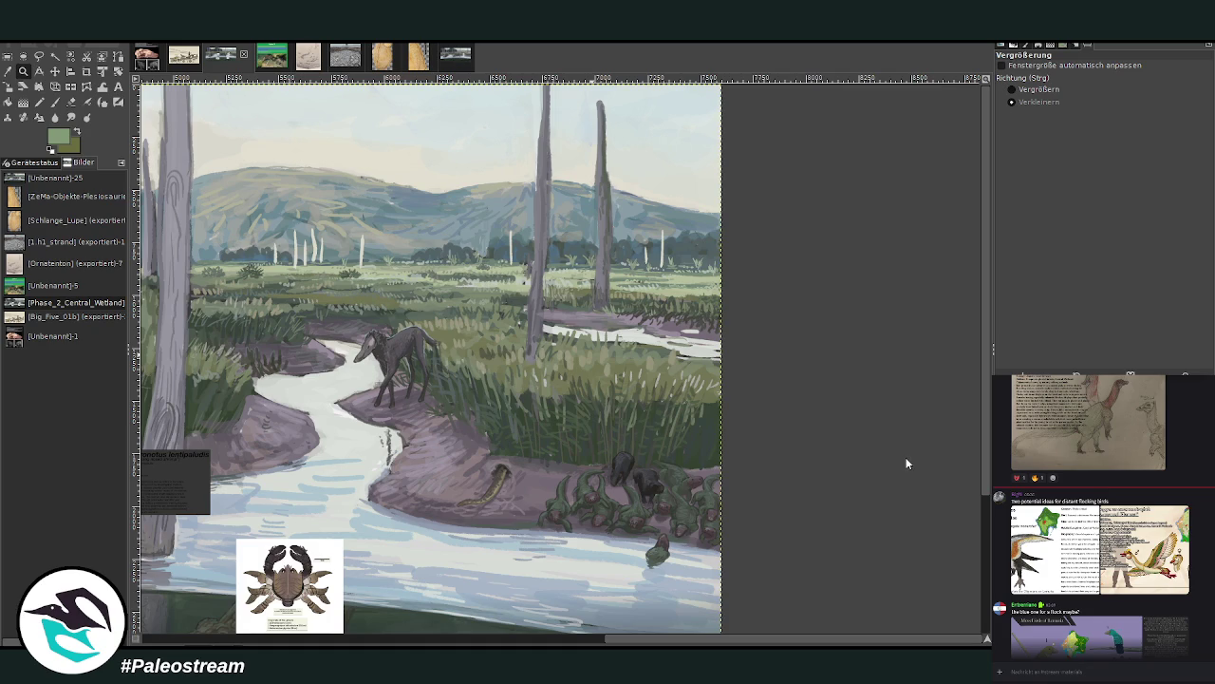
pyautogui.moveTo(623, 642); pyautogui.dragTo(510, 643)
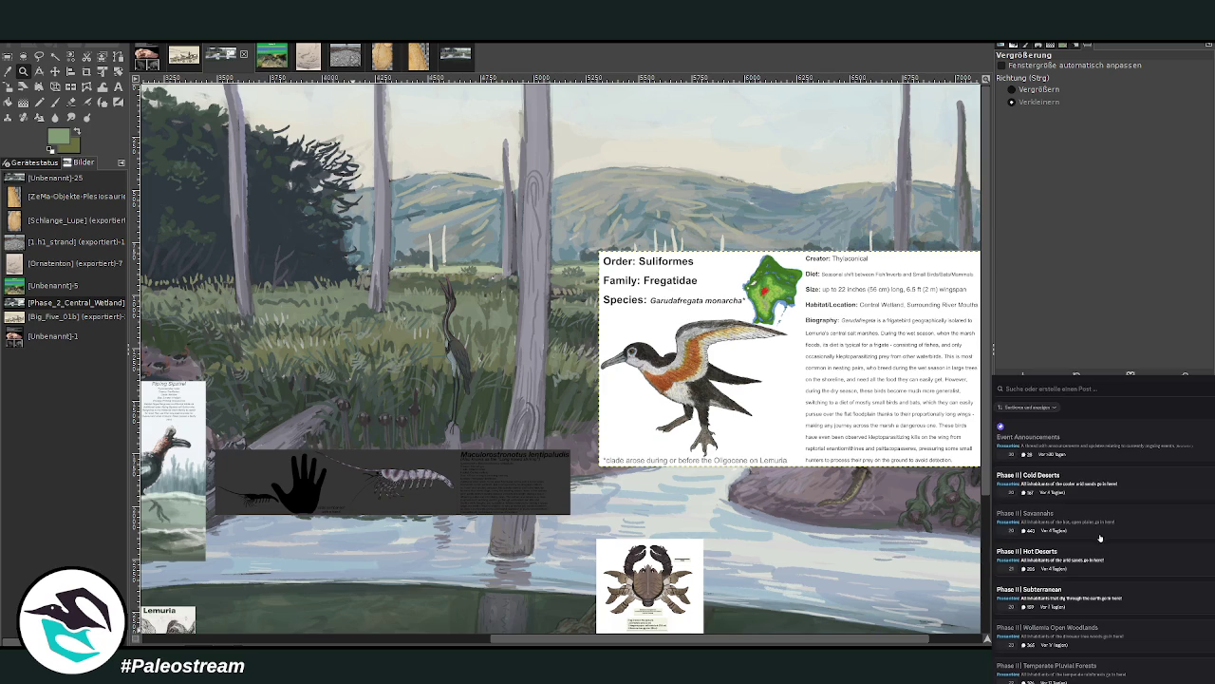
# Scroll the forum post list past the habitat posts to 'Phase II | Central Wetland' and open it
pyautogui.scroll(-3, 1209, 518)
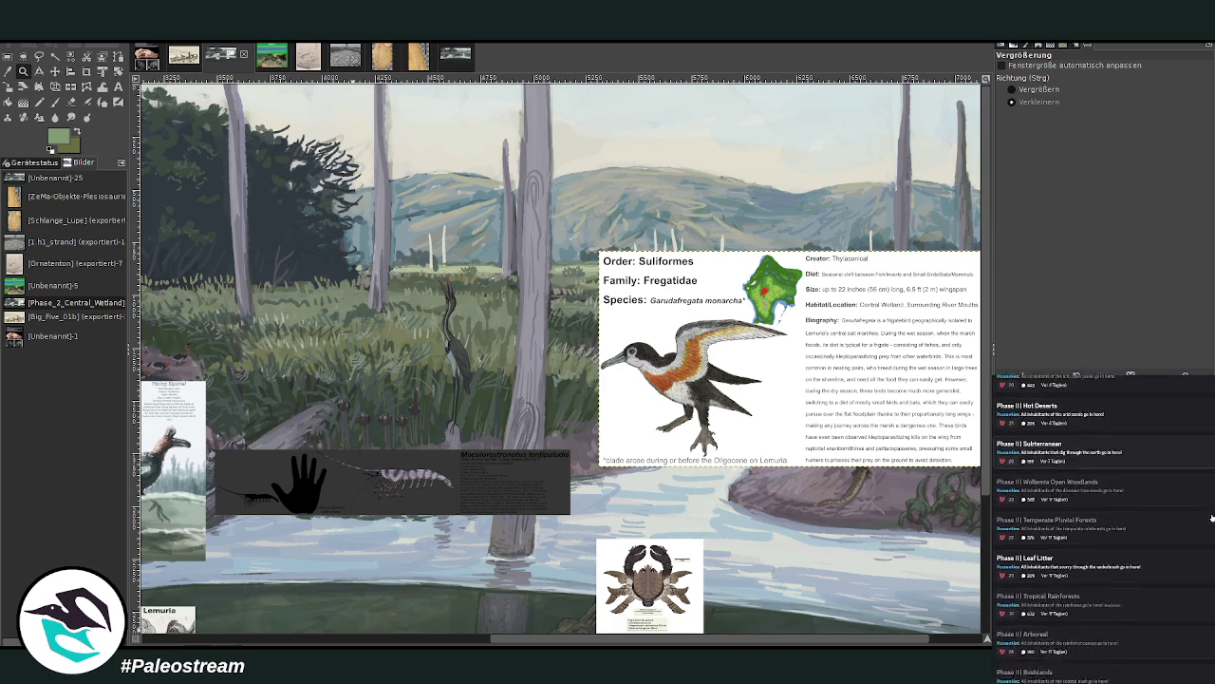
pyautogui.scroll(-4, 1208, 518)
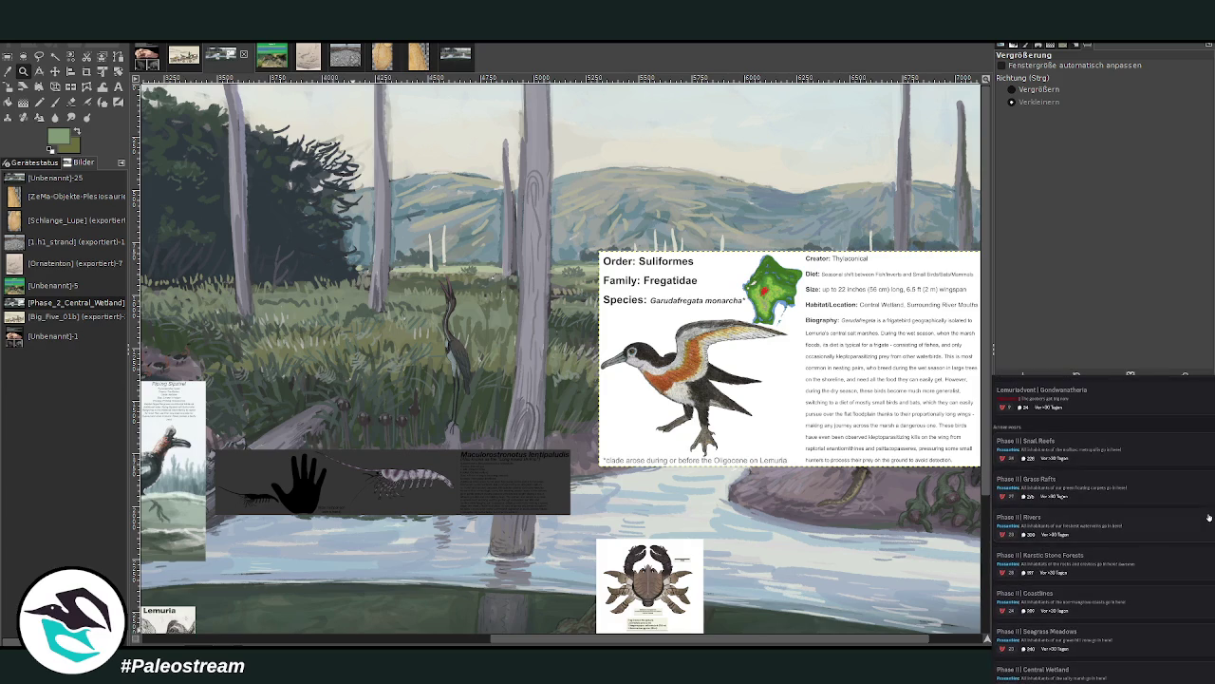
pyautogui.scroll(-5, 1179, 495)
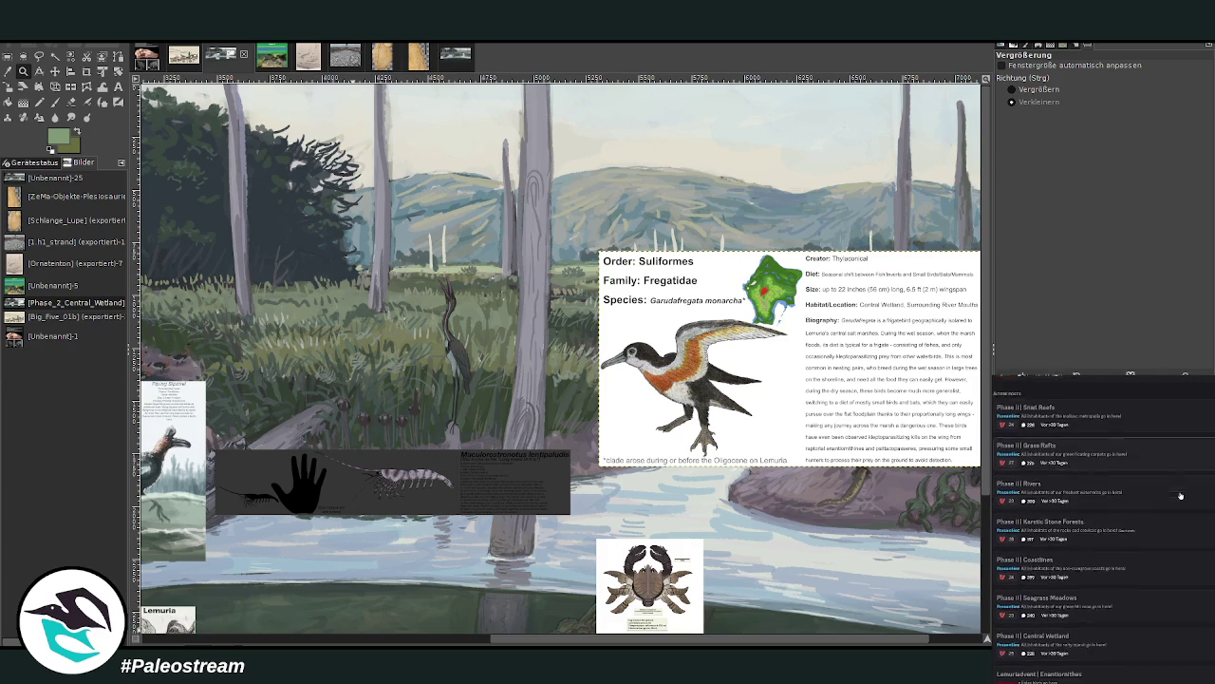
pyautogui.scroll(5, 1179, 496)
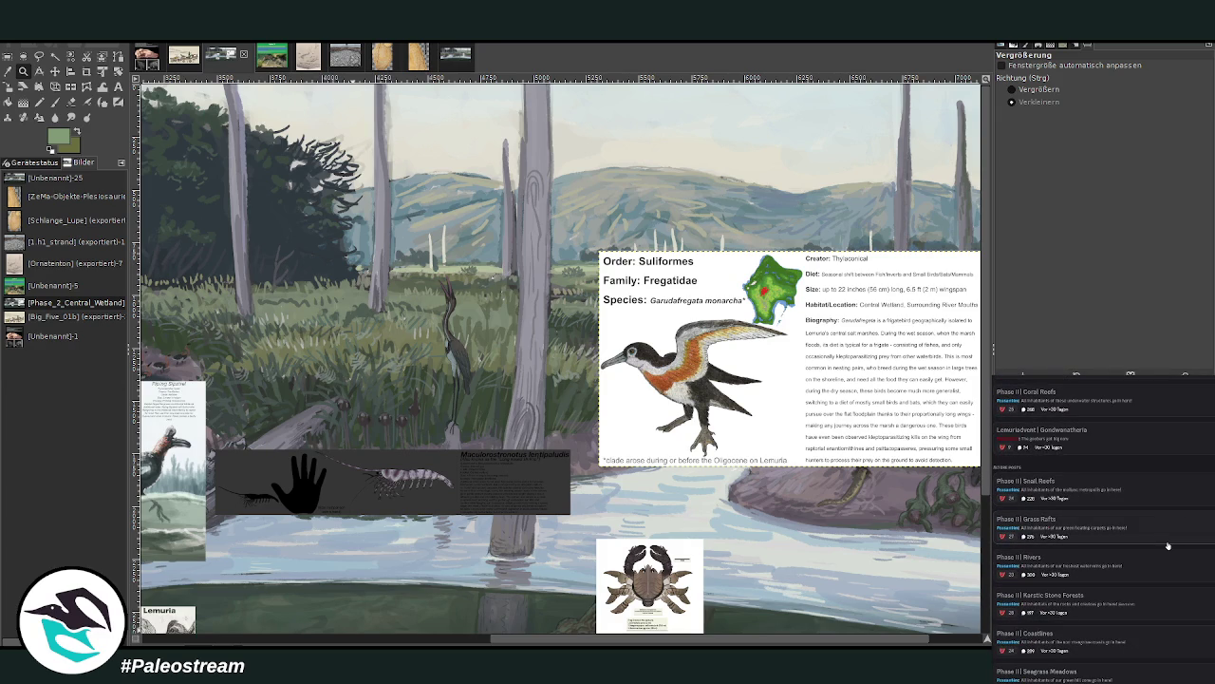
pyautogui.scroll(3, 1164, 556)
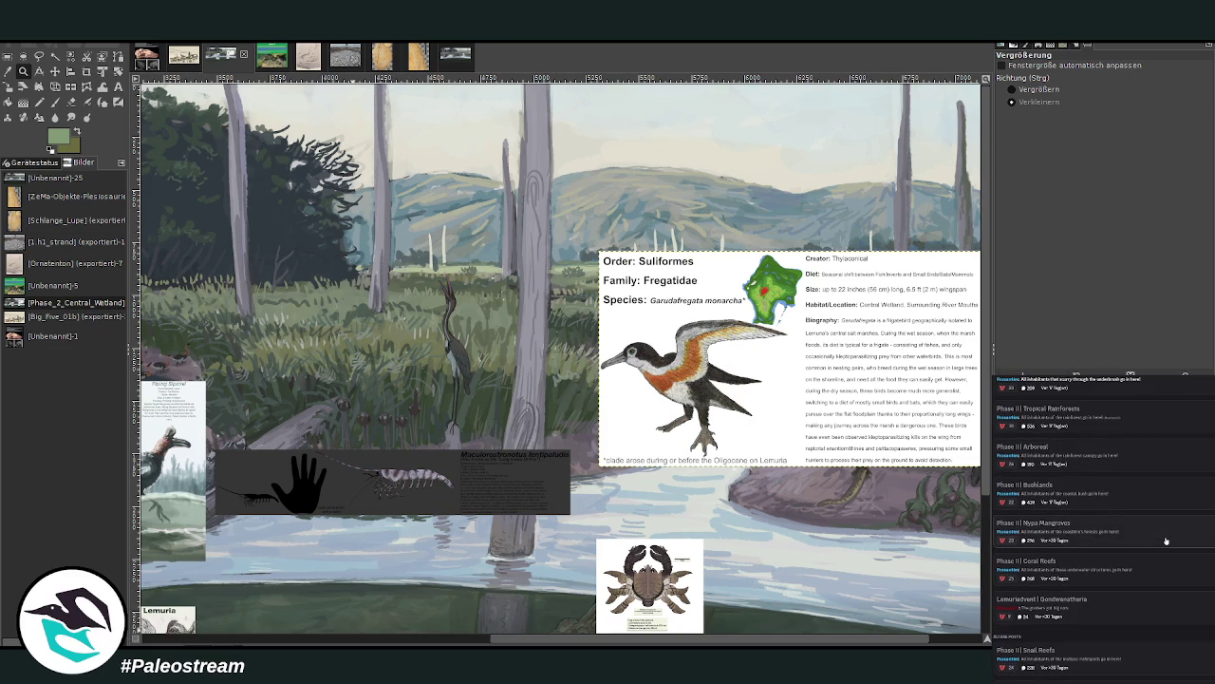
pyautogui.scroll(1, 1166, 540)
pyautogui.scroll(1, 1165, 540)
pyautogui.scroll(1, 1166, 541)
pyautogui.scroll(1, 1166, 540)
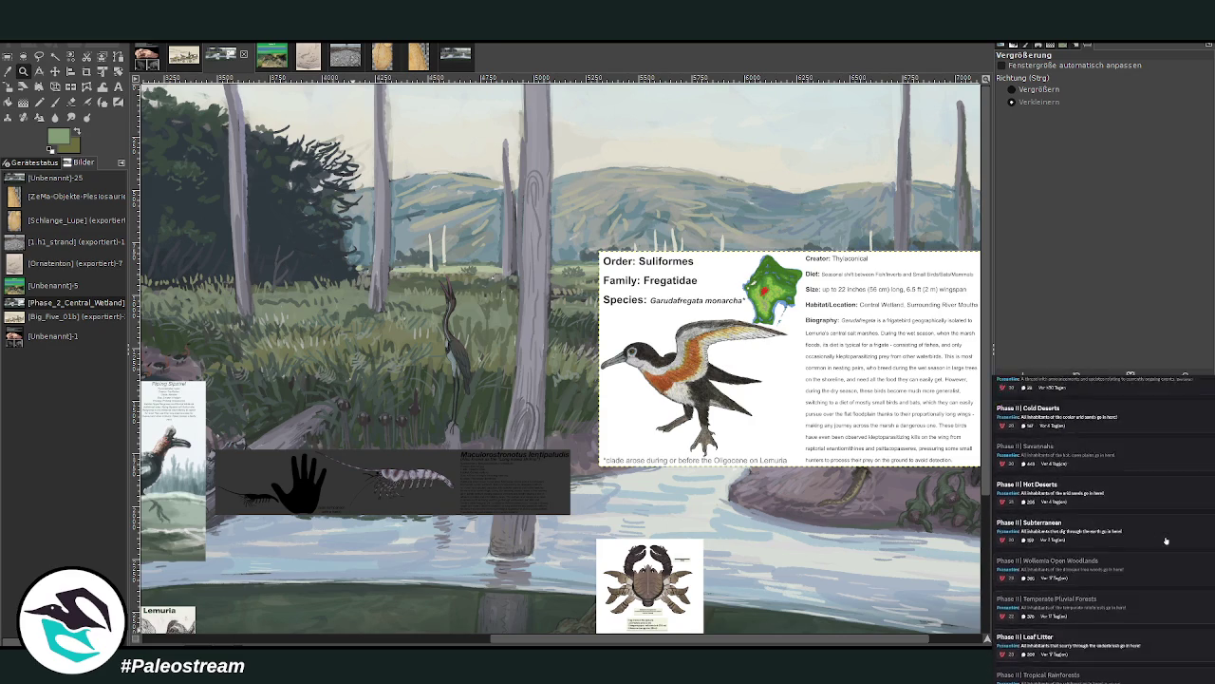
pyautogui.scroll(-3, 1166, 540)
pyautogui.scroll(-4, 1165, 539)
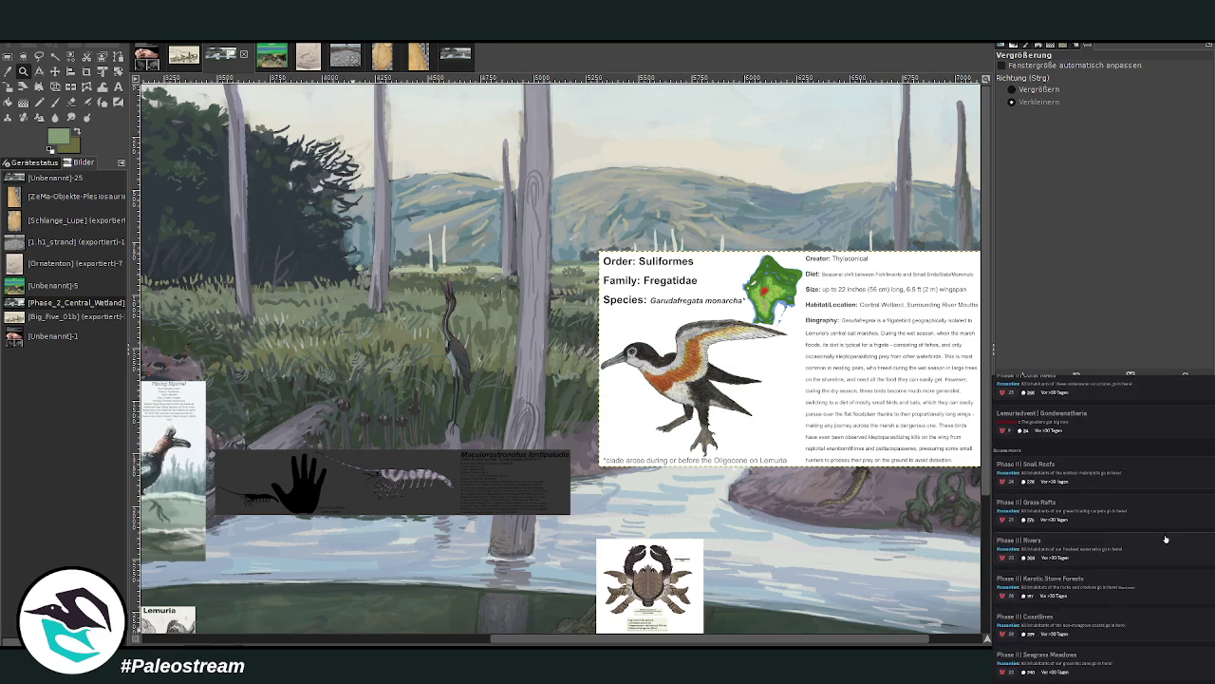
pyautogui.scroll(-1, 1158, 506)
pyautogui.scroll(-1, 1158, 506)
pyautogui.scroll(-1, 1158, 506)
pyautogui.scroll(-1, 1158, 506)
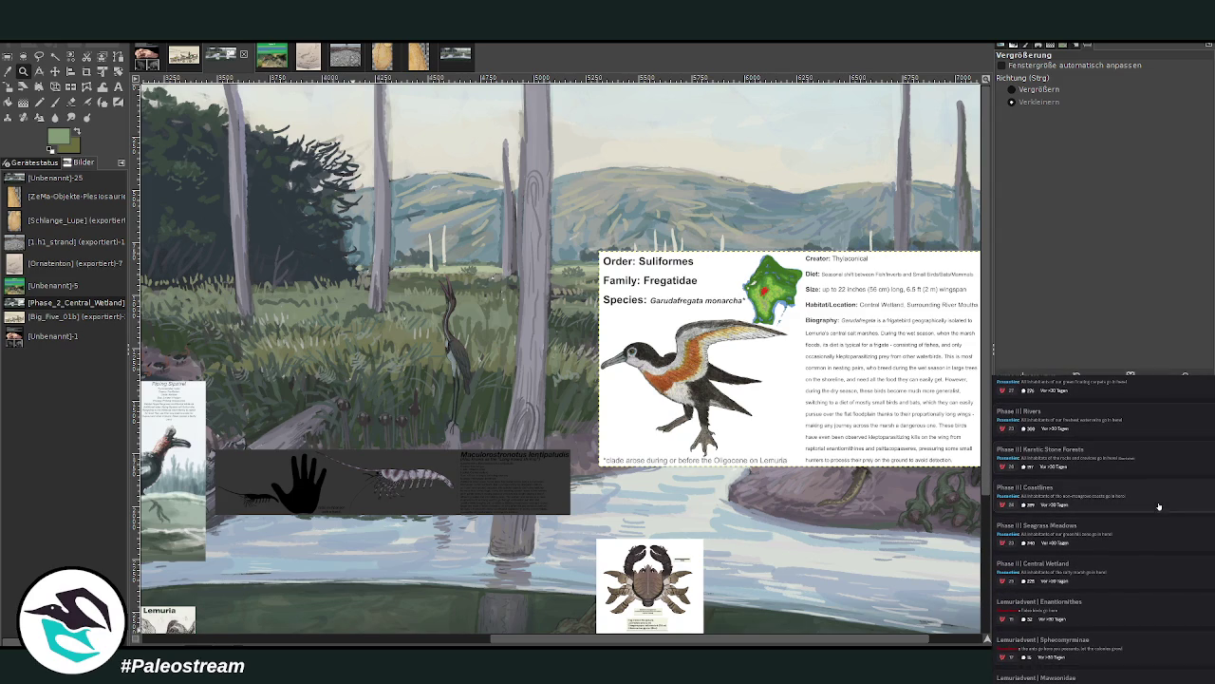
pyautogui.click(1125, 570)
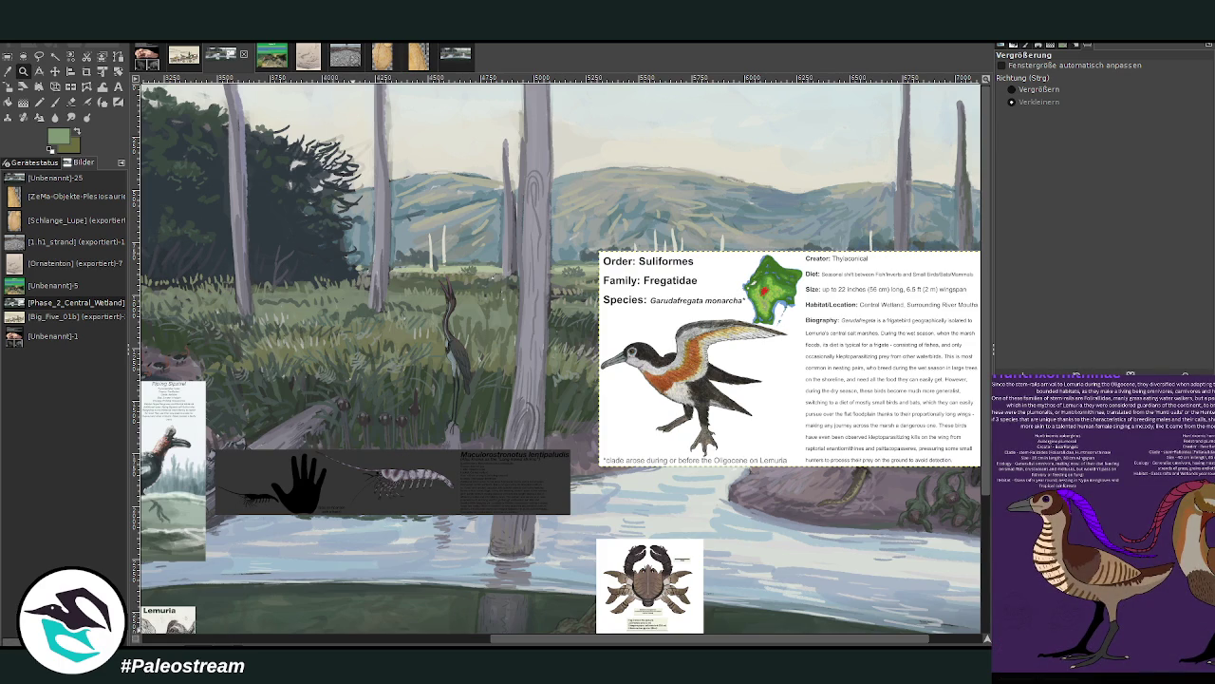
pyautogui.scroll(-3, 1165, 532)
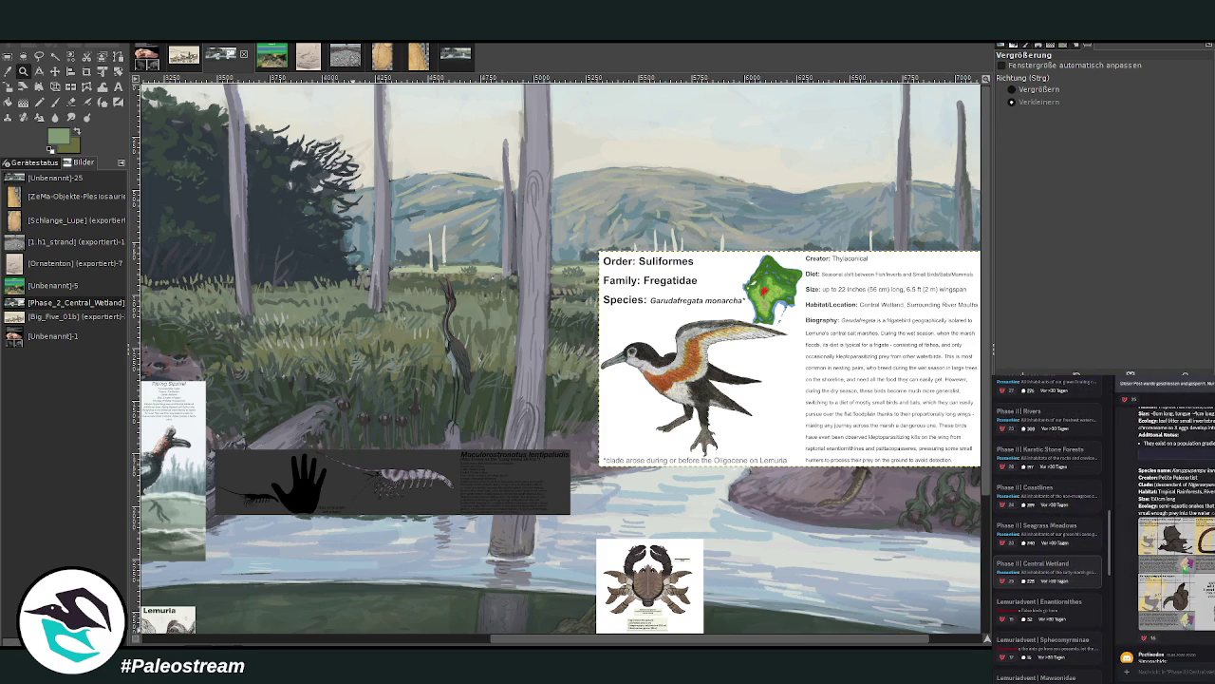
# Scroll down the Central Wetland thread and briefly enlarge the green species sketch
pyautogui.scroll(-2, 1166, 532)
pyautogui.scroll(-3, 1166, 532)
pyautogui.scroll(-2, 1166, 532)
pyautogui.scroll(-3, 1166, 532)
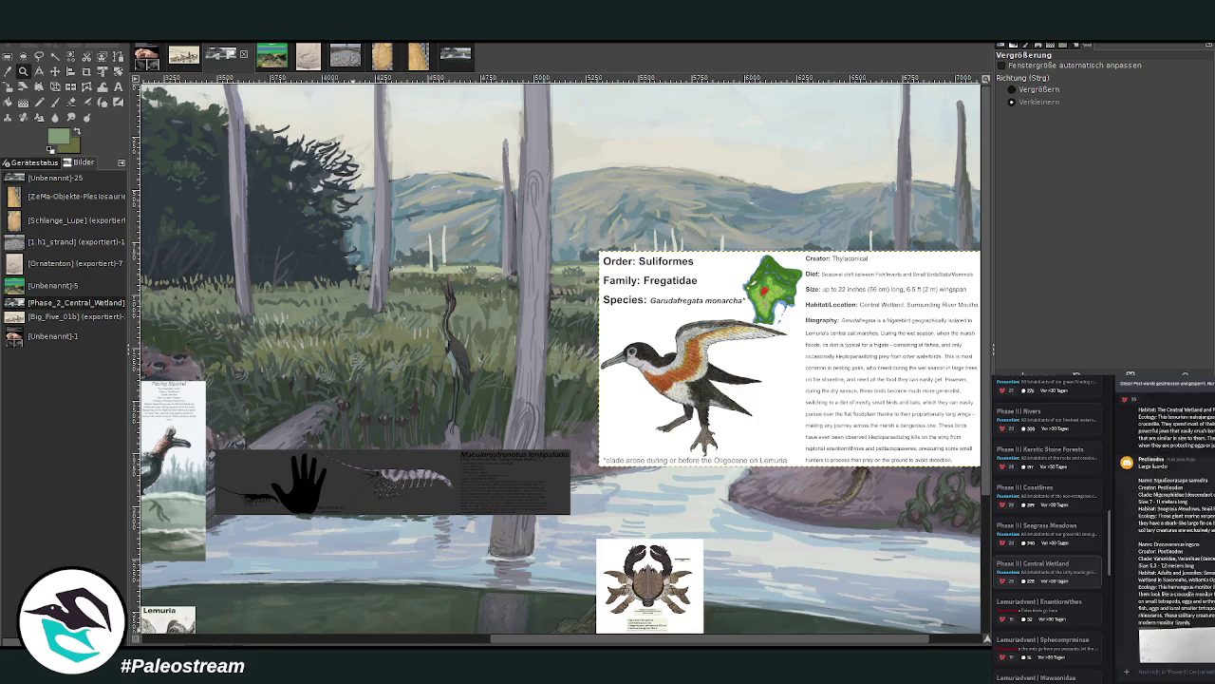
pyautogui.scroll(-3, 1166, 532)
pyautogui.scroll(-3, 1166, 532)
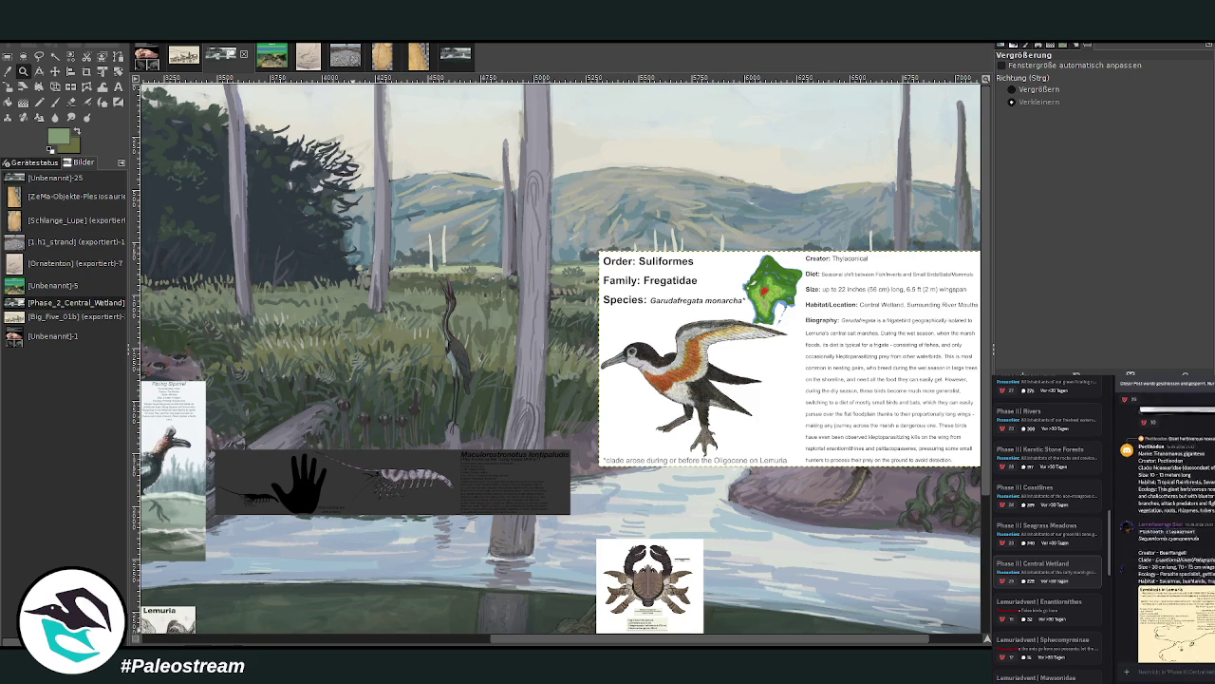
pyautogui.scroll(-3, 1166, 532)
pyautogui.scroll(-3, 1166, 532)
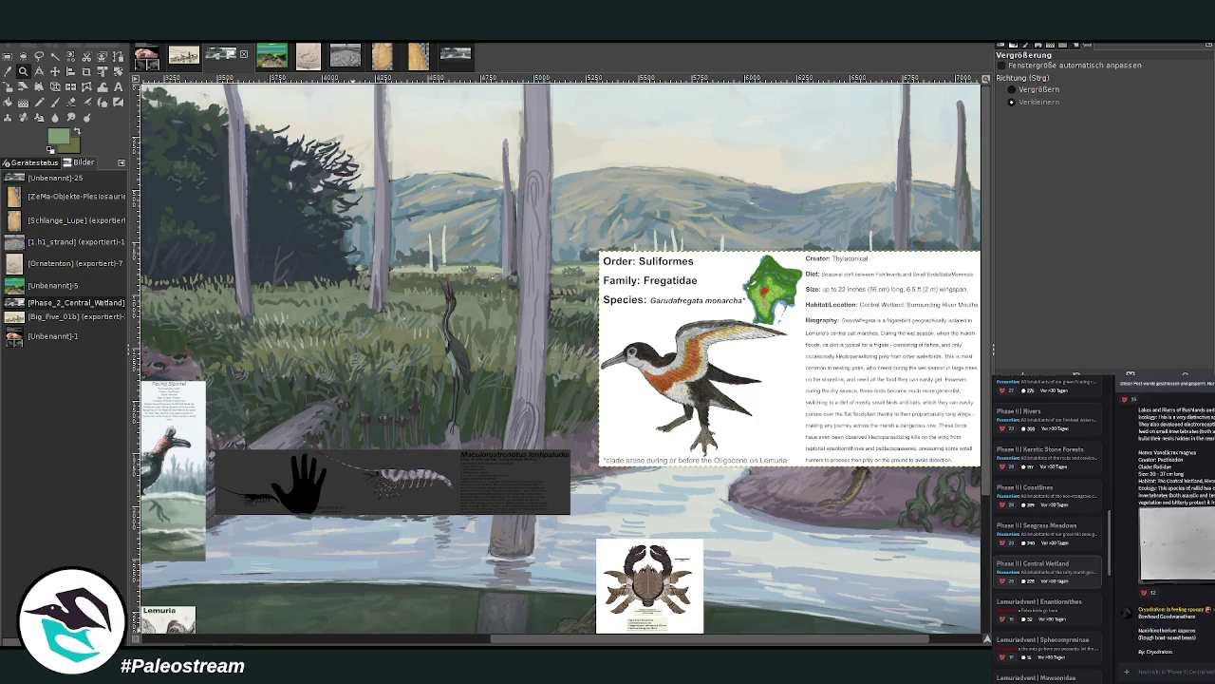
pyautogui.scroll(-3, 1166, 531)
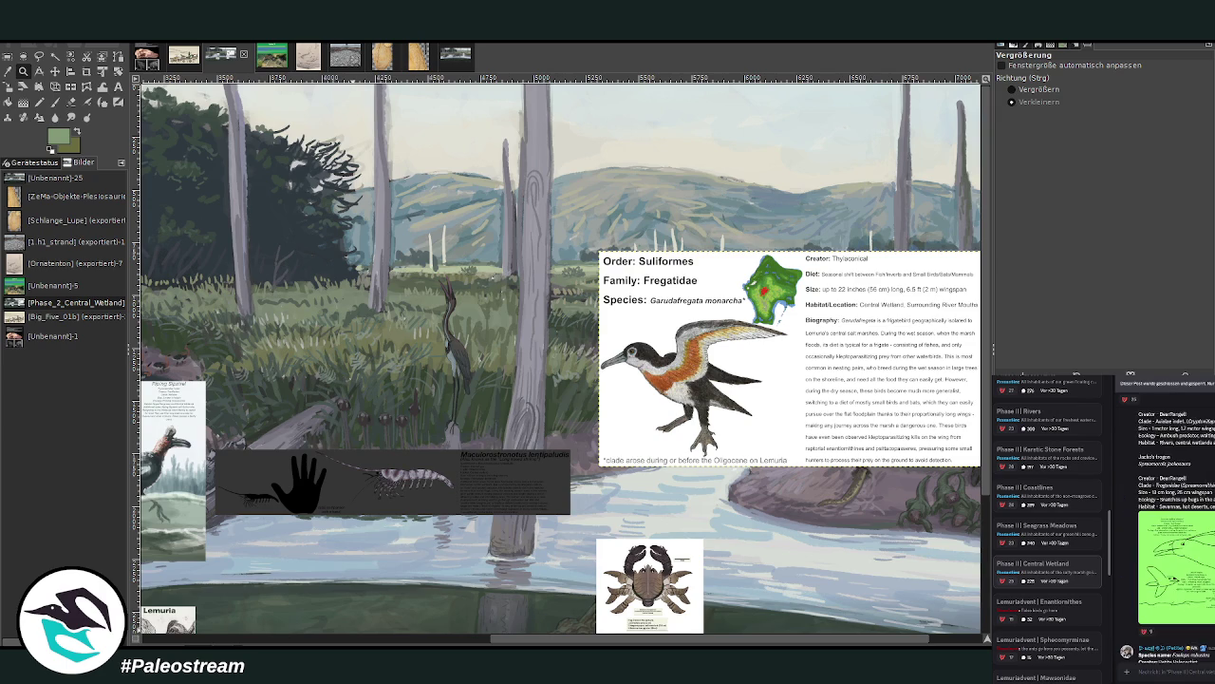
pyautogui.scroll(-1, 1166, 532)
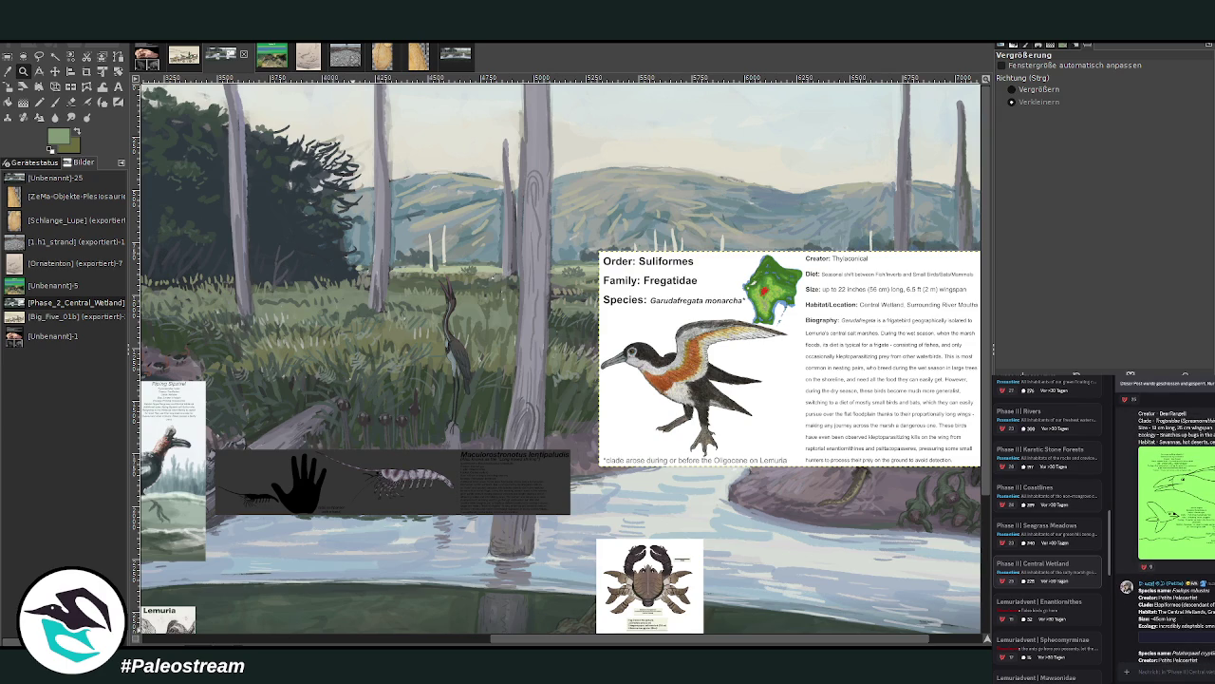
pyautogui.scroll(-3, 1166, 532)
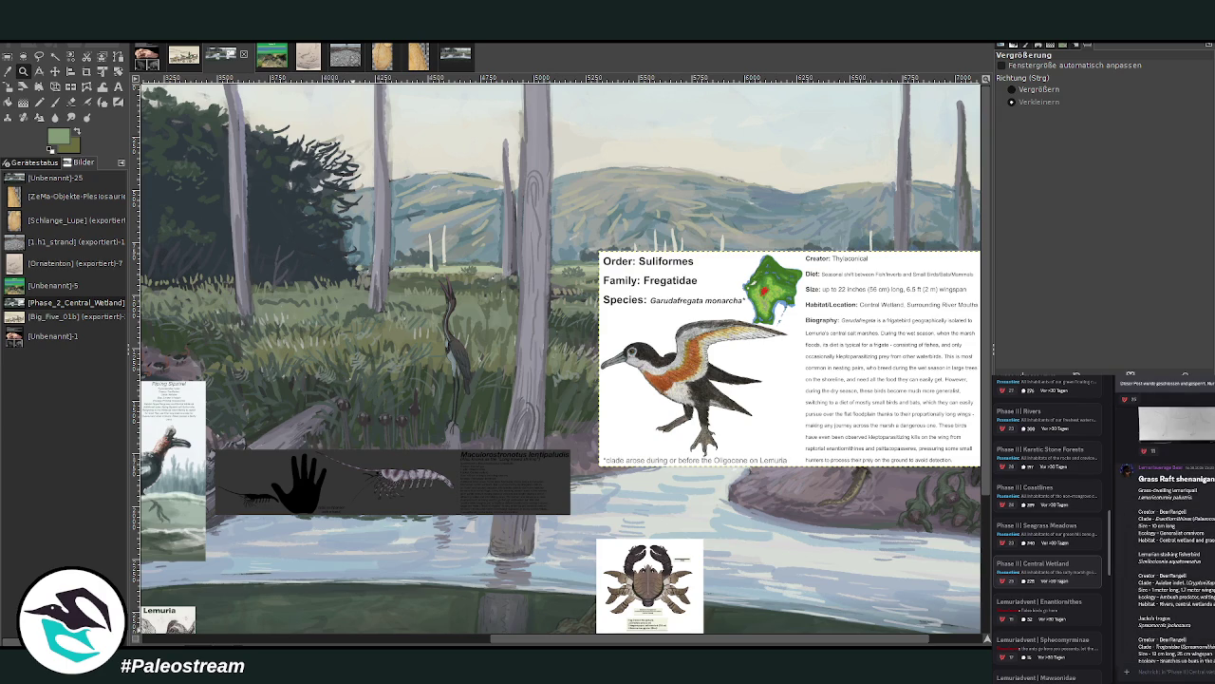
pyautogui.click(1203, 547)
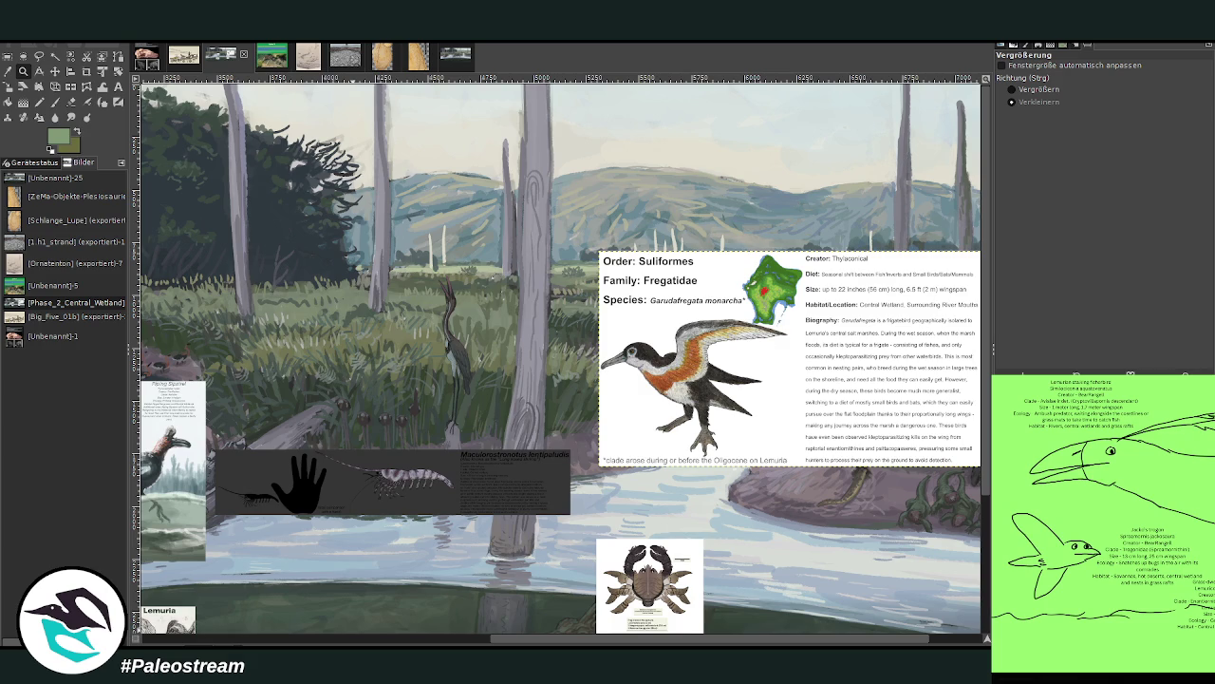
pyautogui.press('Escape')
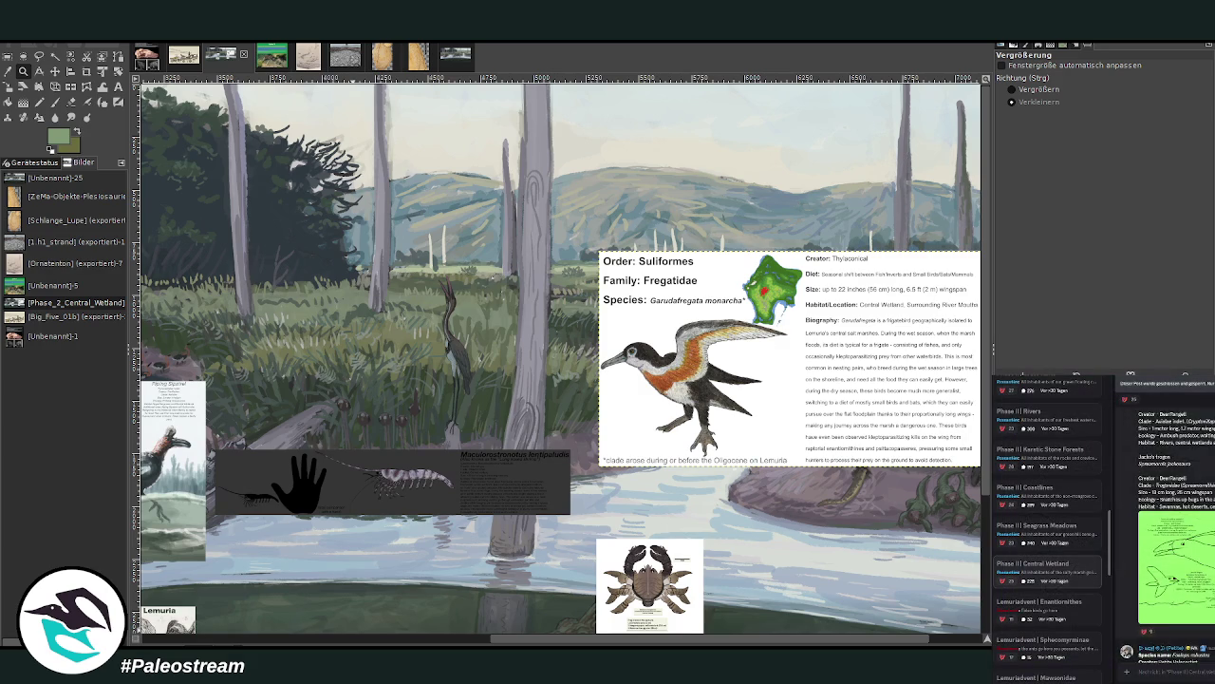
# Read through the later species entries, including spiders, insects and plants
pyautogui.scroll(-3, 1166, 532)
pyautogui.scroll(-3, 1166, 532)
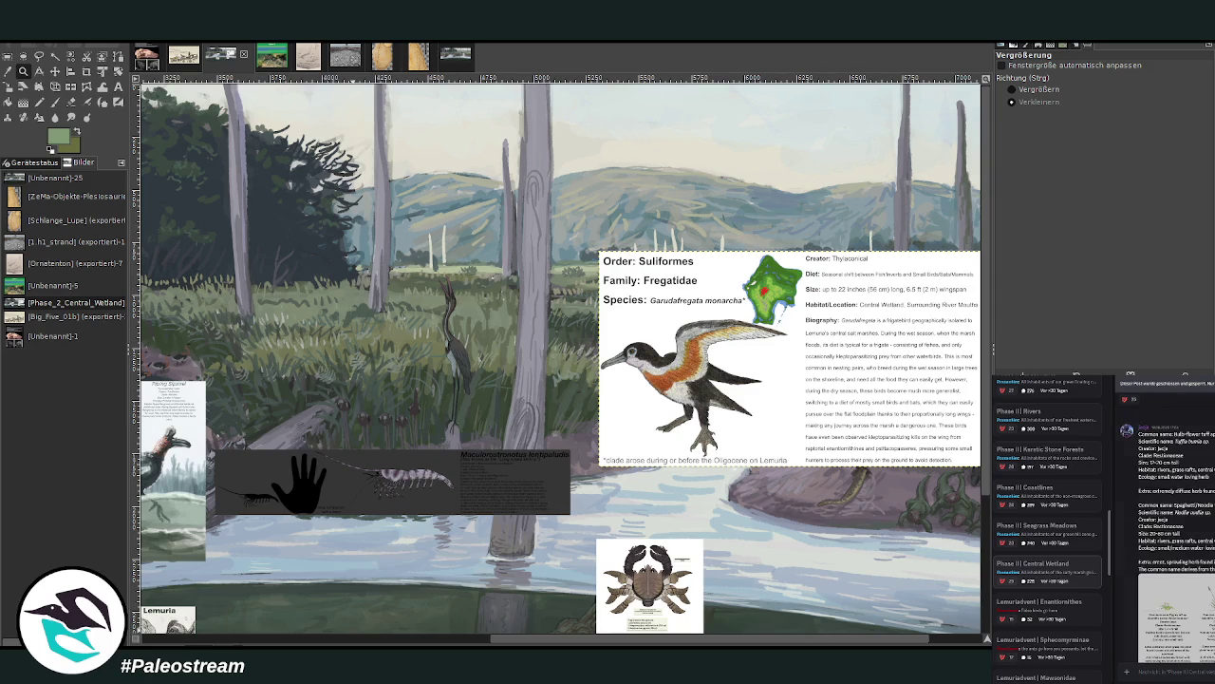
pyautogui.scroll(-3, 1166, 532)
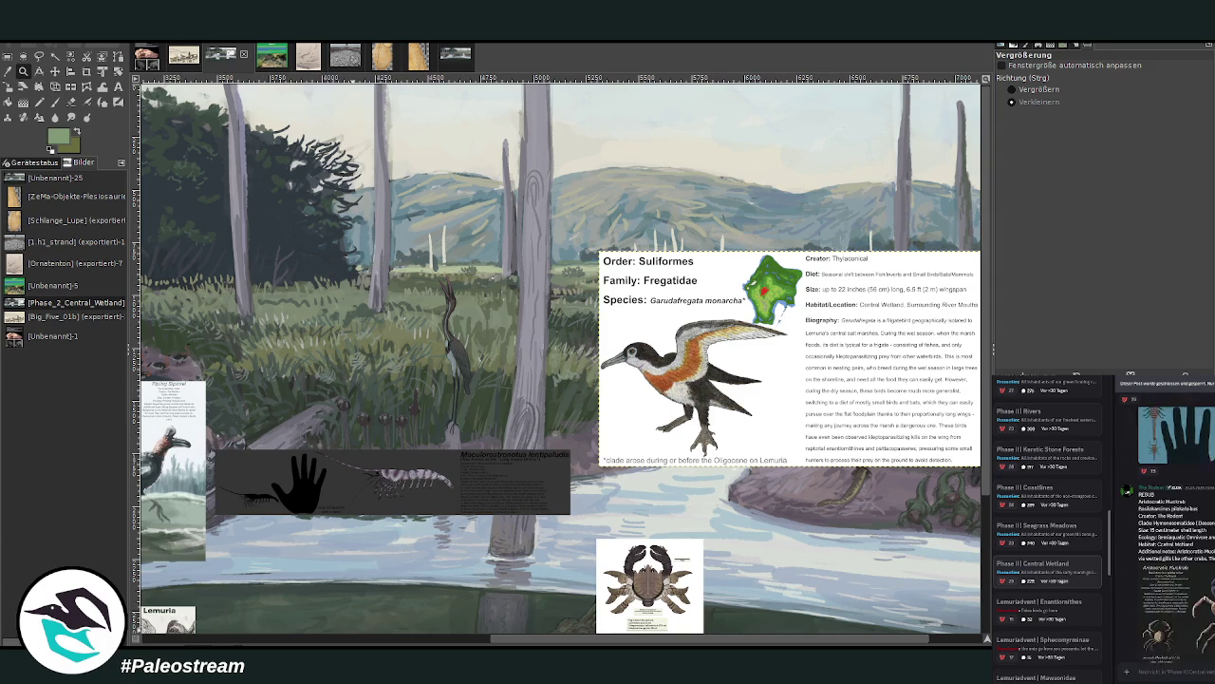
pyautogui.scroll(-3, 1166, 531)
pyautogui.scroll(-3, 1166, 532)
pyautogui.scroll(-3, 1166, 532)
pyautogui.scroll(-2, 1165, 532)
pyautogui.scroll(-2, 1166, 531)
pyautogui.scroll(-2, 1166, 532)
pyautogui.scroll(-2, 1166, 531)
pyautogui.scroll(-2, 1166, 532)
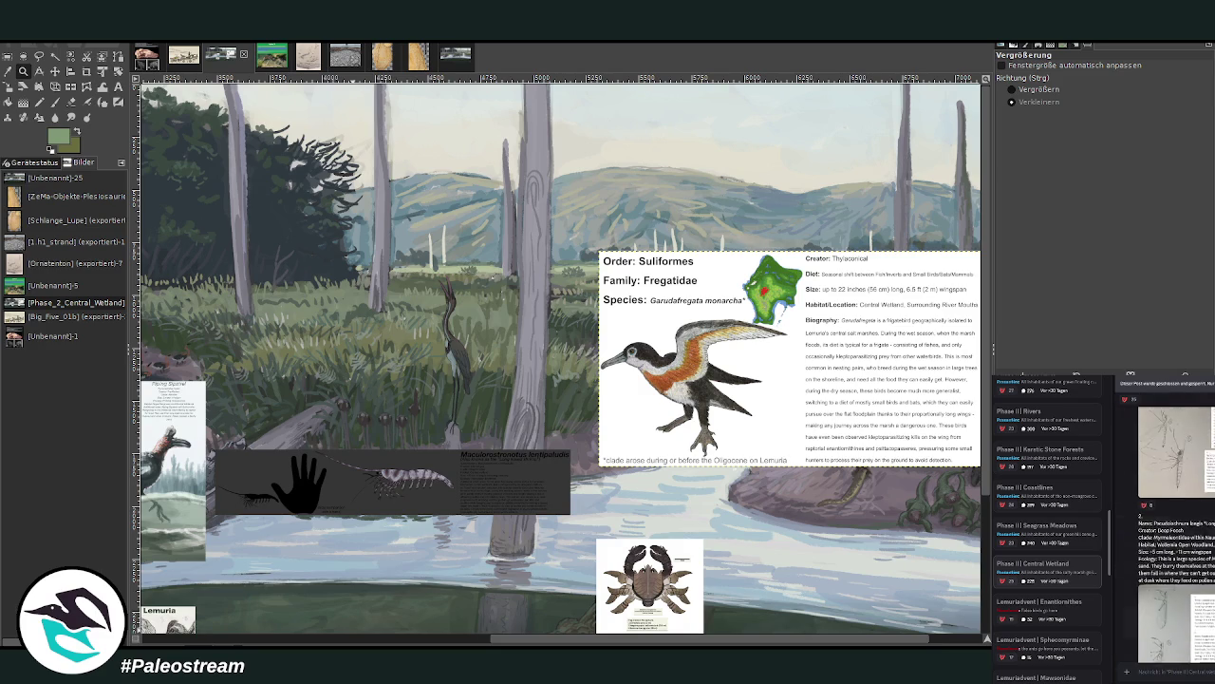
pyautogui.scroll(-2, 1165, 532)
pyautogui.scroll(-2, 1166, 531)
pyautogui.scroll(-2, 1165, 532)
pyautogui.scroll(2, 1166, 531)
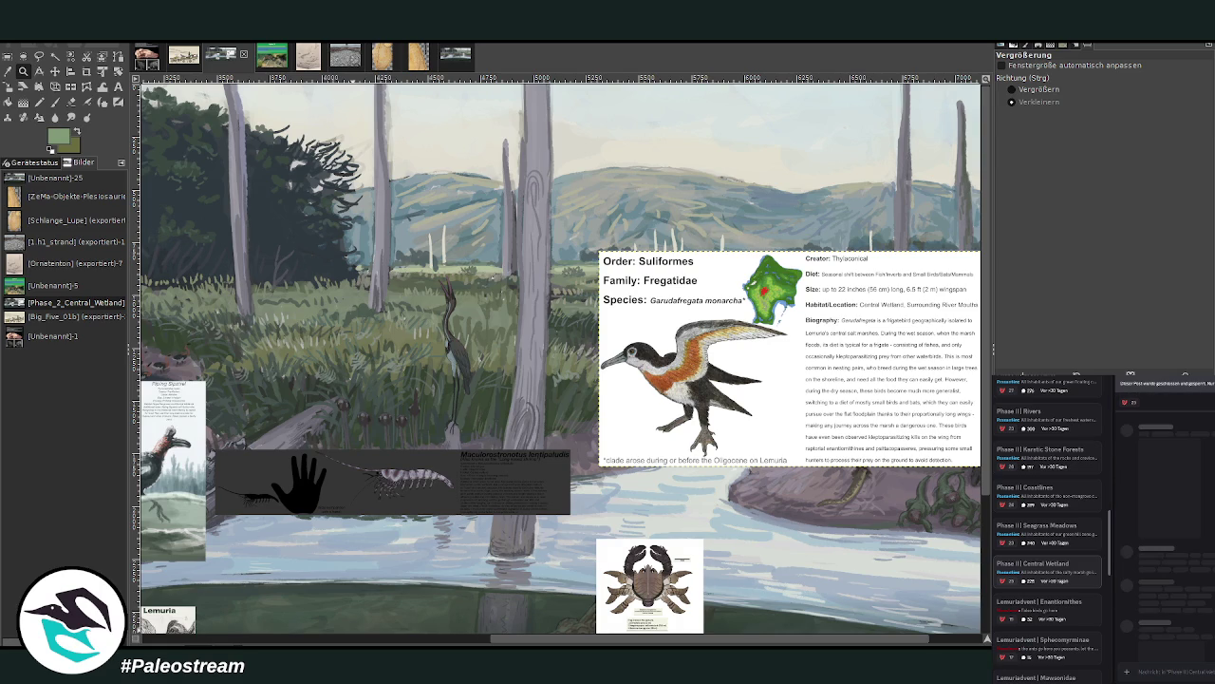
# Open the Phase II | Central Wetland thread and view the fire-crested legionaire artwork full size
pyautogui.click(1044, 567)
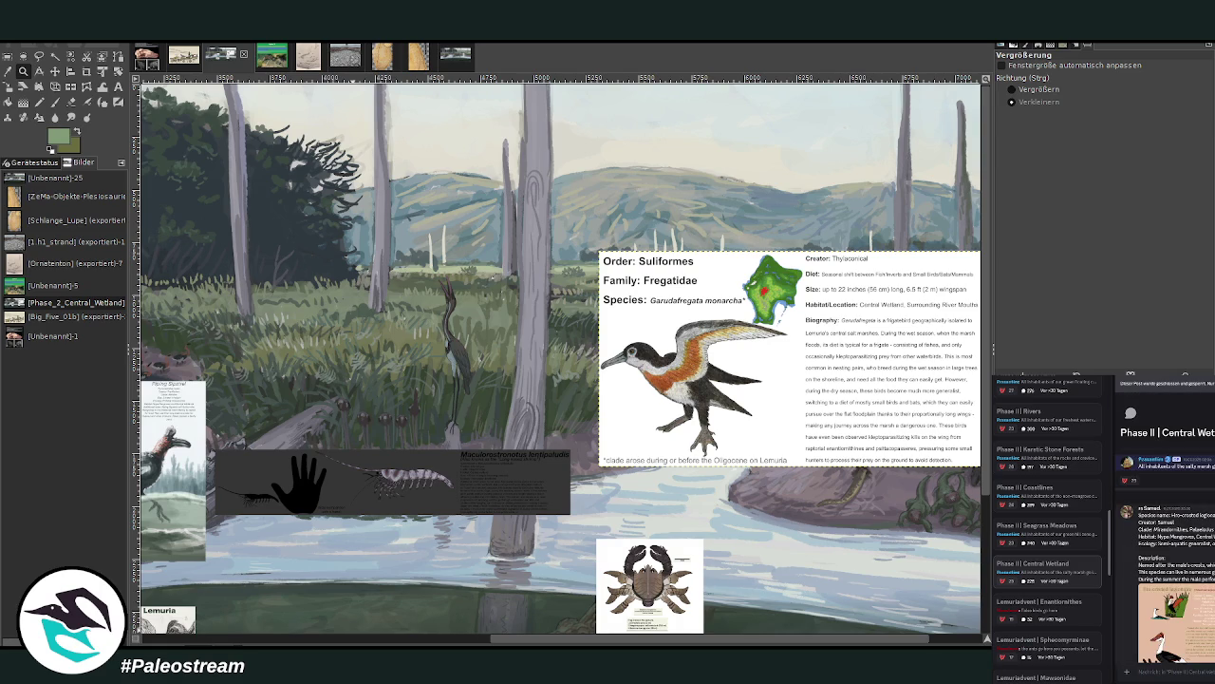
pyautogui.click(1175, 622)
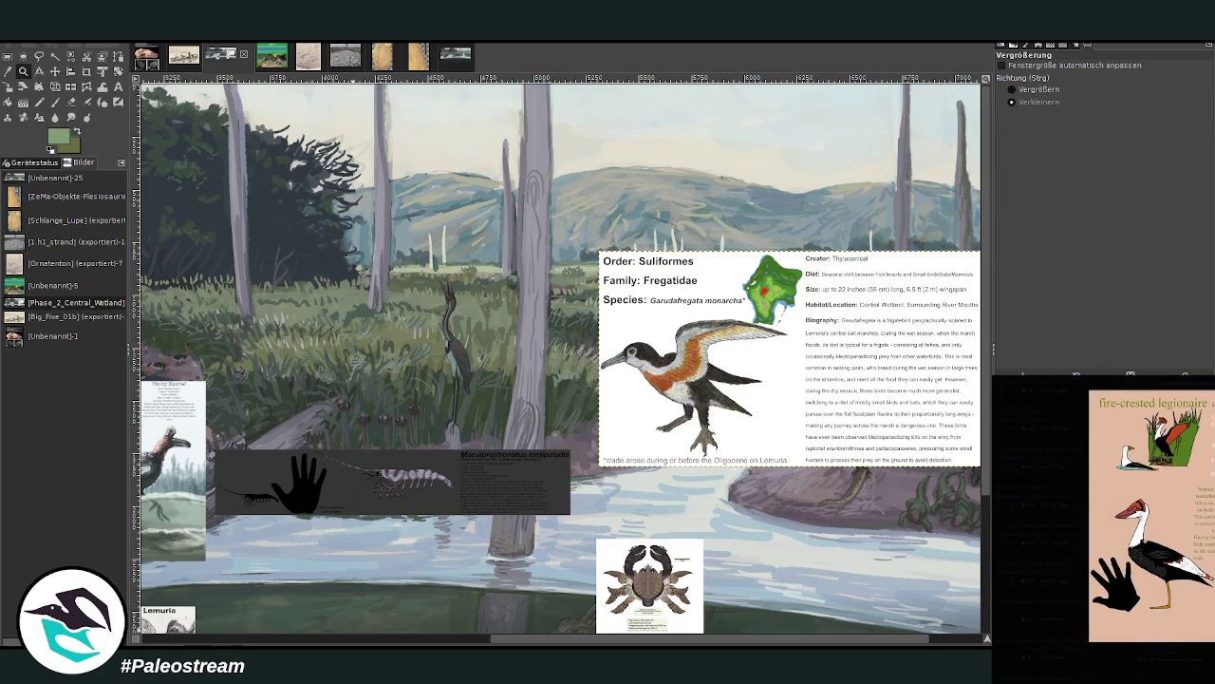
pyautogui.press('Escape')
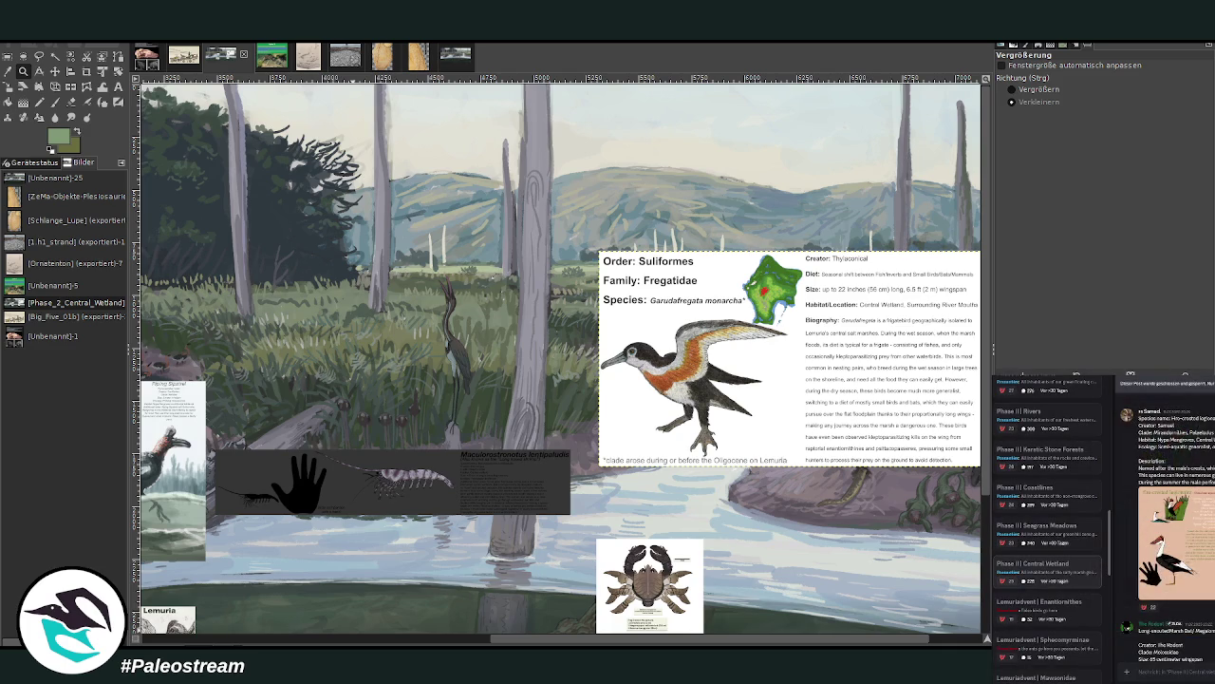
# Scroll through the creature submissions down to the Life in the Marsh entry
pyautogui.scroll(-3, 1167, 532)
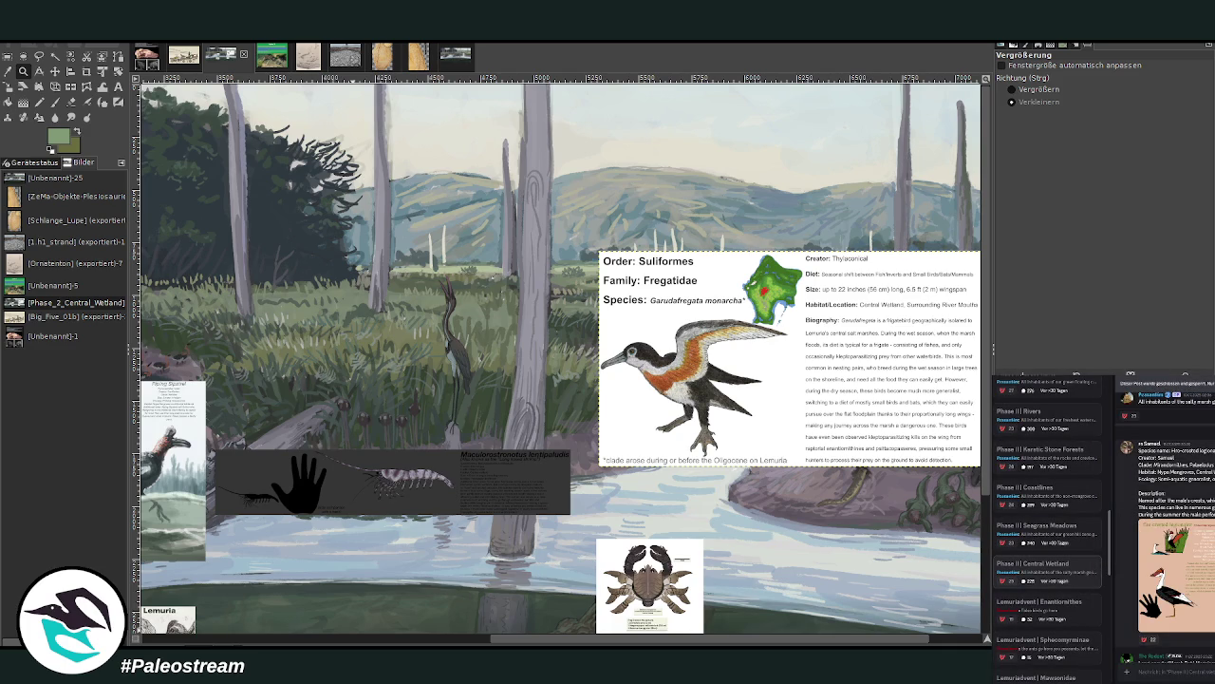
pyautogui.scroll(-3, 1168, 532)
pyautogui.scroll(-3, 1168, 531)
pyautogui.scroll(-3, 1168, 531)
pyautogui.scroll(-3, 1167, 531)
pyautogui.scroll(-3, 1168, 531)
pyautogui.scroll(2, 1168, 522)
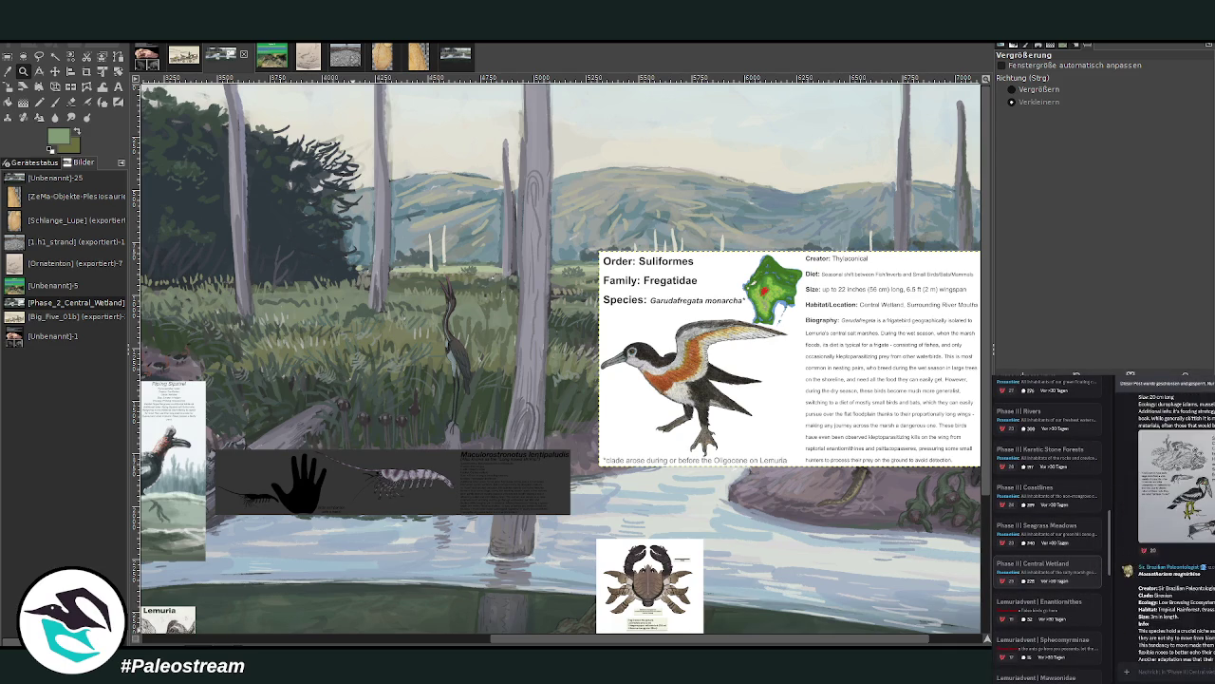
pyautogui.scroll(-3, 1168, 522)
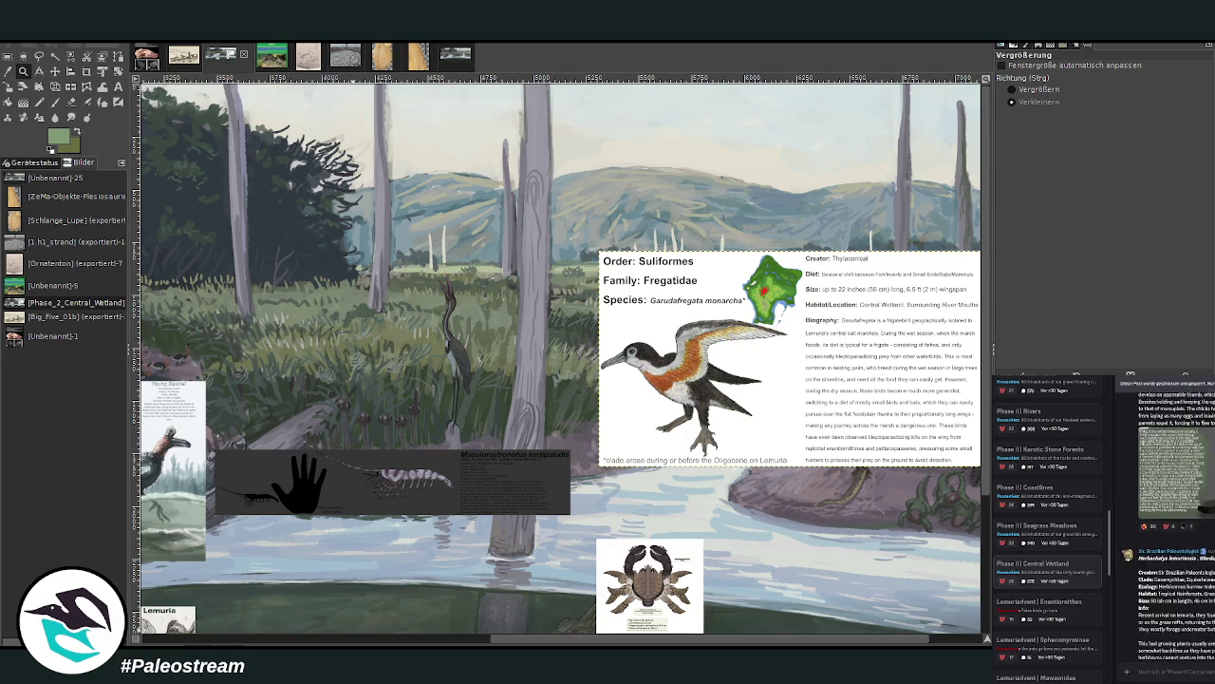
pyautogui.scroll(-3, 1167, 522)
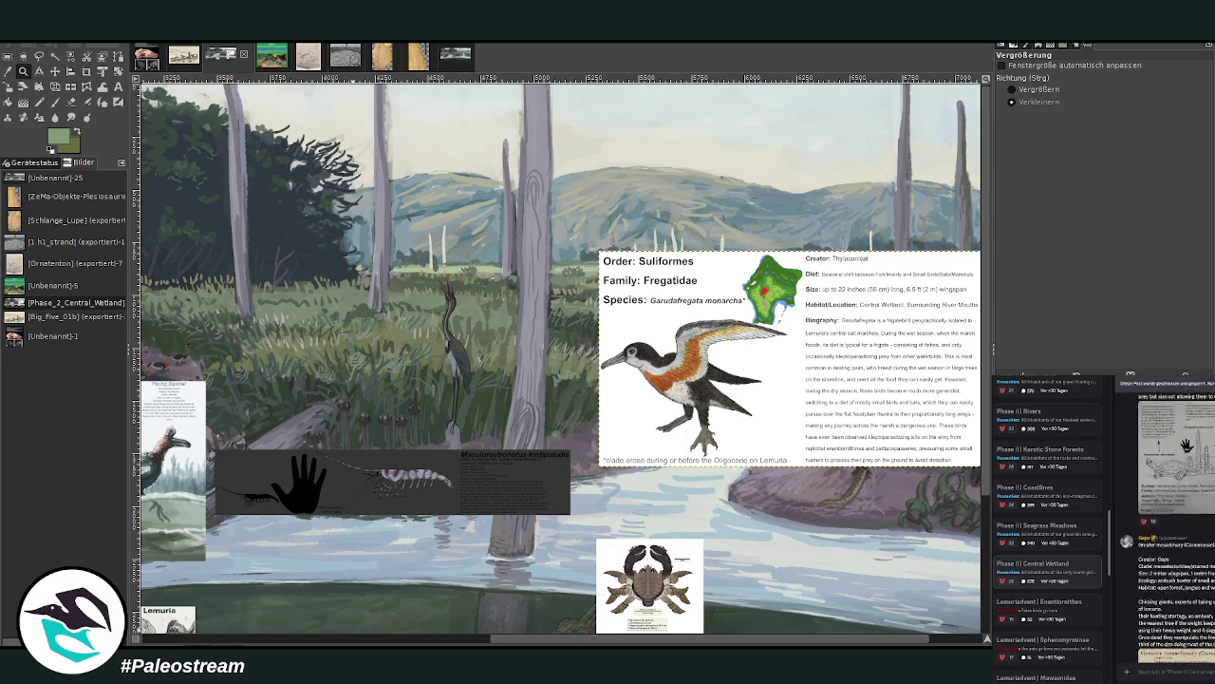
pyautogui.scroll(-3, 1168, 523)
pyautogui.scroll(-3, 1168, 522)
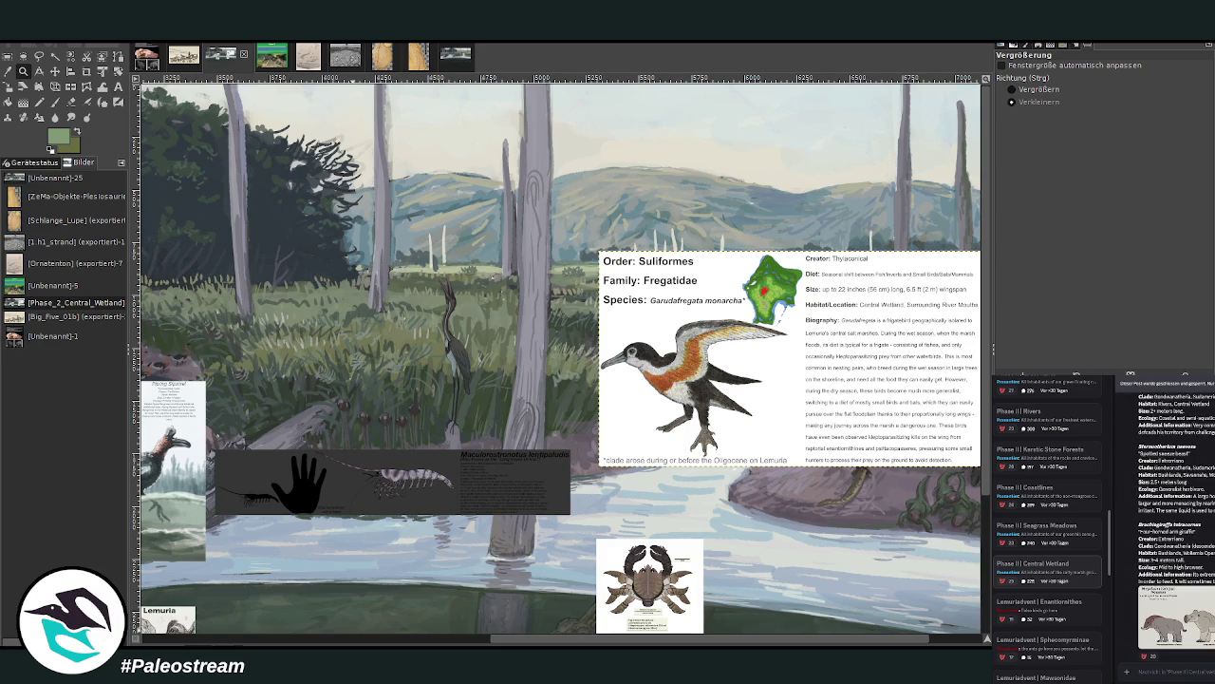
pyautogui.scroll(-3, 1167, 522)
pyautogui.scroll(-3, 1168, 522)
pyautogui.scroll(-3, 1167, 522)
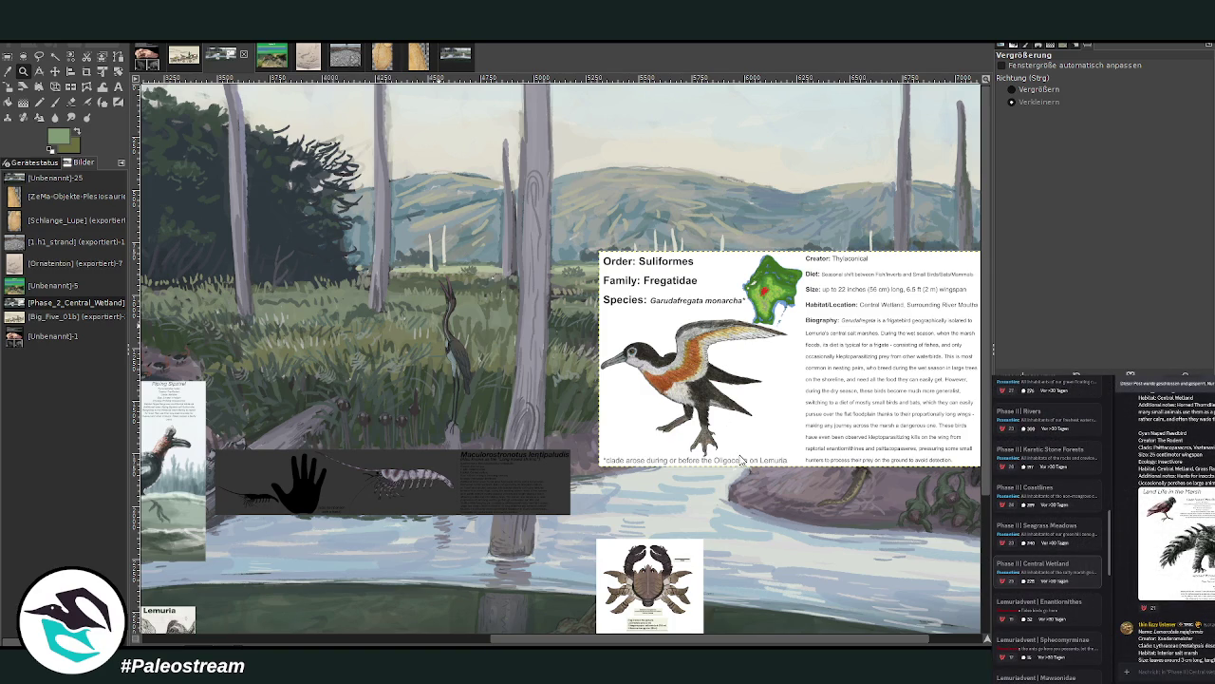
# Paste the Land Life in the Marsh sheet as a layer and shift it left
pyautogui.hotkey('ctrl', 'v')
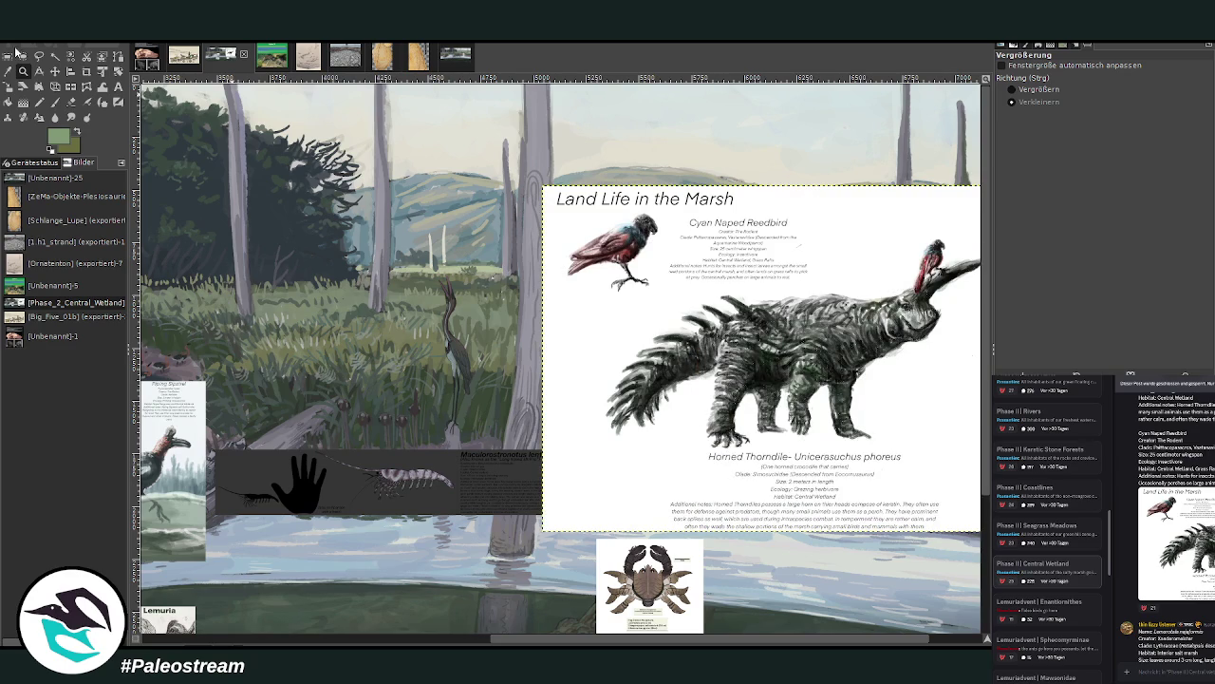
pyautogui.press('m')
pyautogui.moveTo(549, 323); pyautogui.dragTo(409, 317)
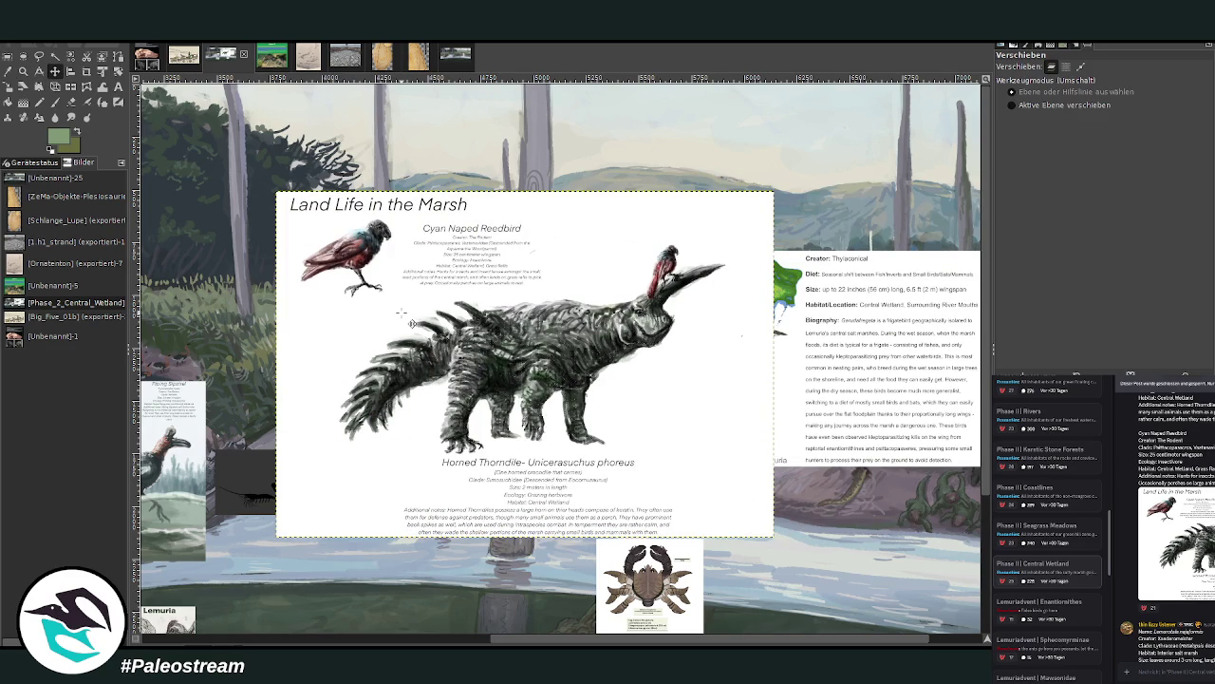
# Zoom in on the sheet and draw a crop box around the Cyan Naped Reedbird card
pyautogui.press('z')
pyautogui.click(1035, 89)
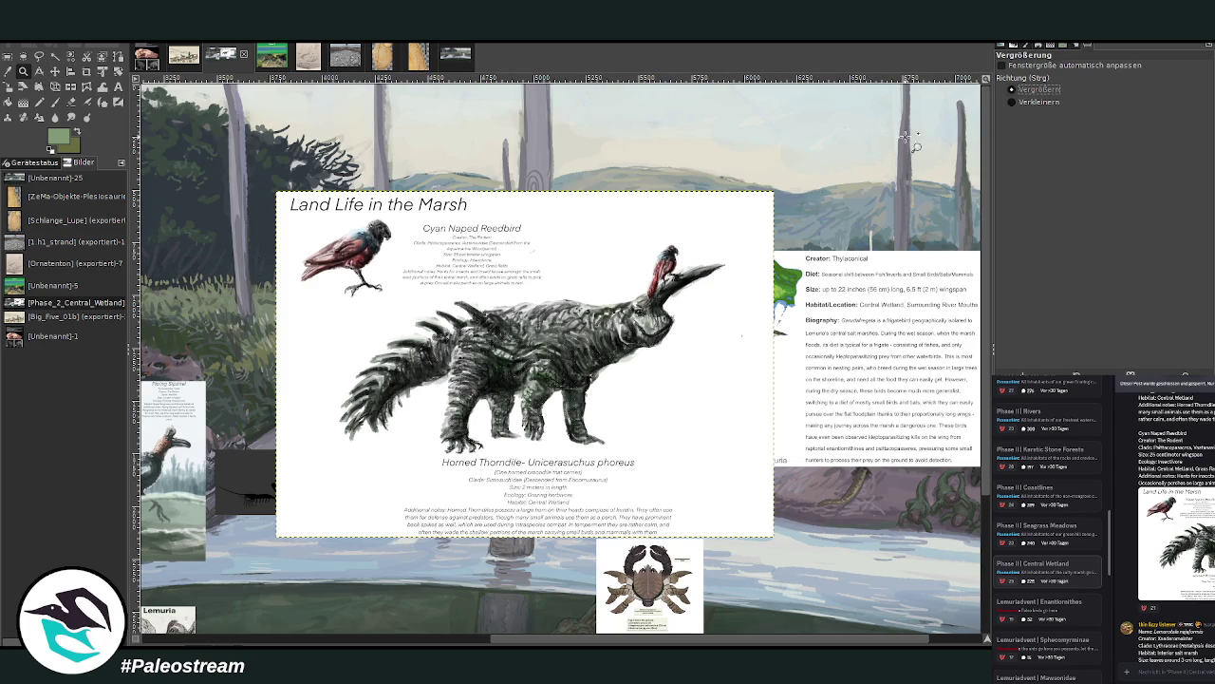
pyautogui.moveTo(227, 180); pyautogui.dragTo(822, 534)
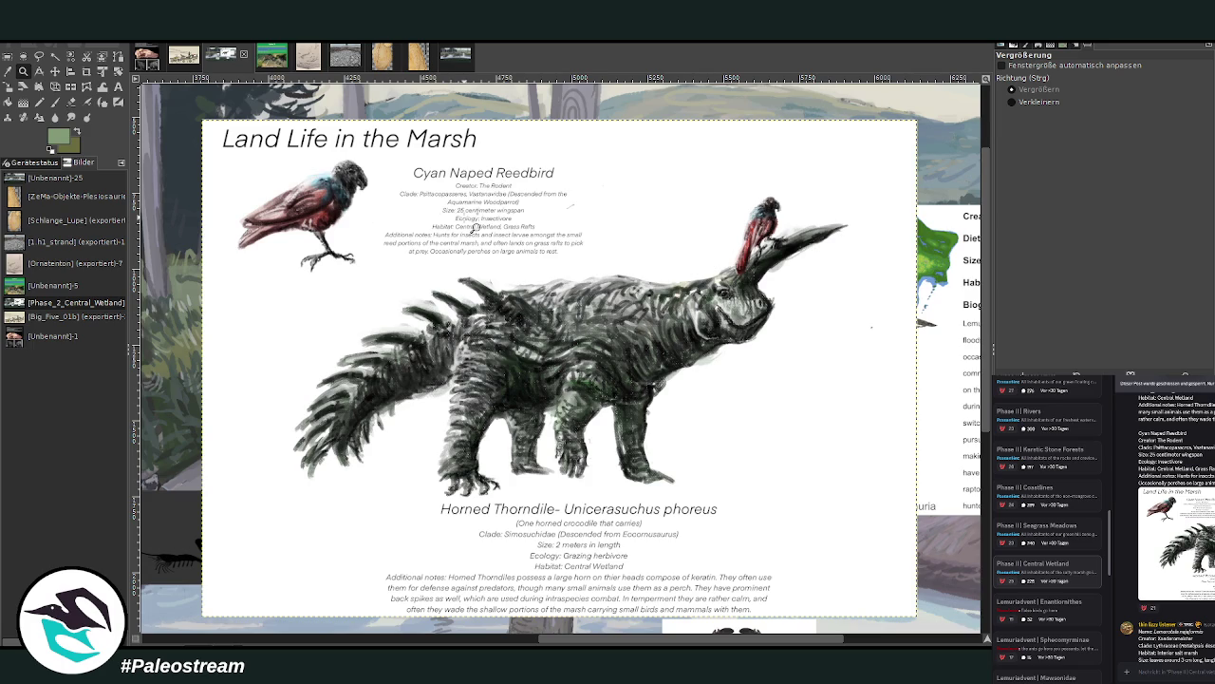
pyautogui.click(87, 71)
pyautogui.moveTo(224, 155)
pyautogui.mouseDown()
pyautogui.moveTo(294, 196)
pyautogui.moveTo(592, 272)
pyautogui.mouseUp()
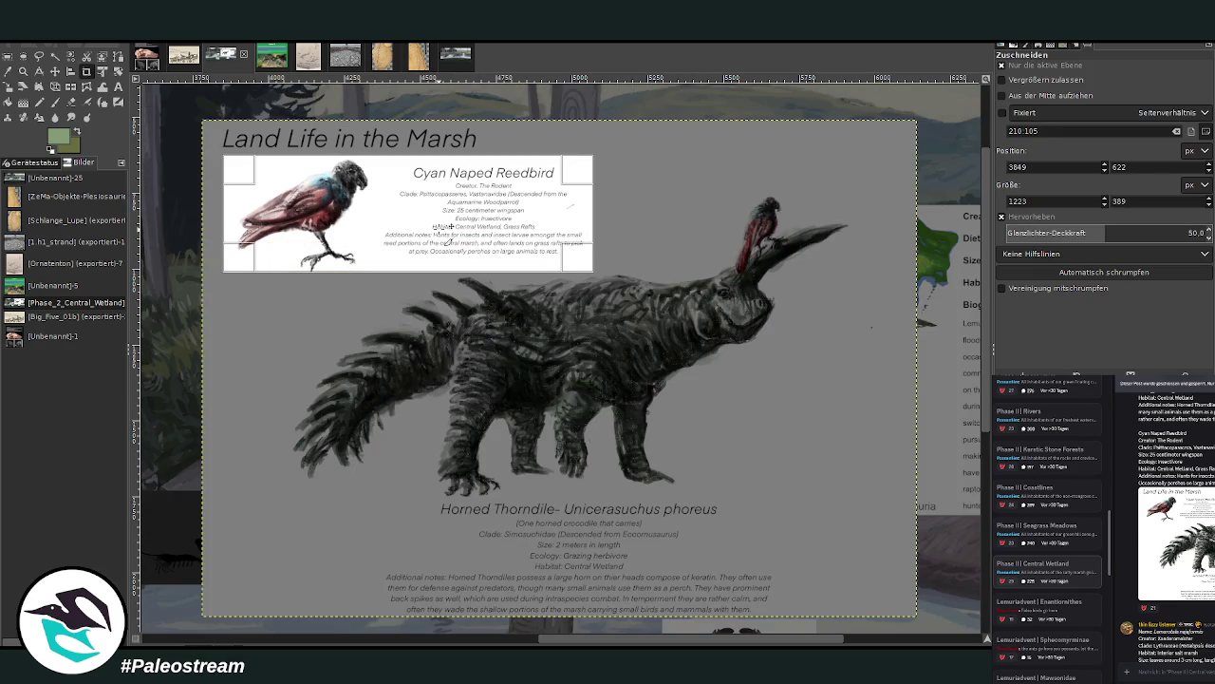
# Apply the crop so the pasted layer keeps only the Cyan Naped Reedbird card
pyautogui.click(450, 237)
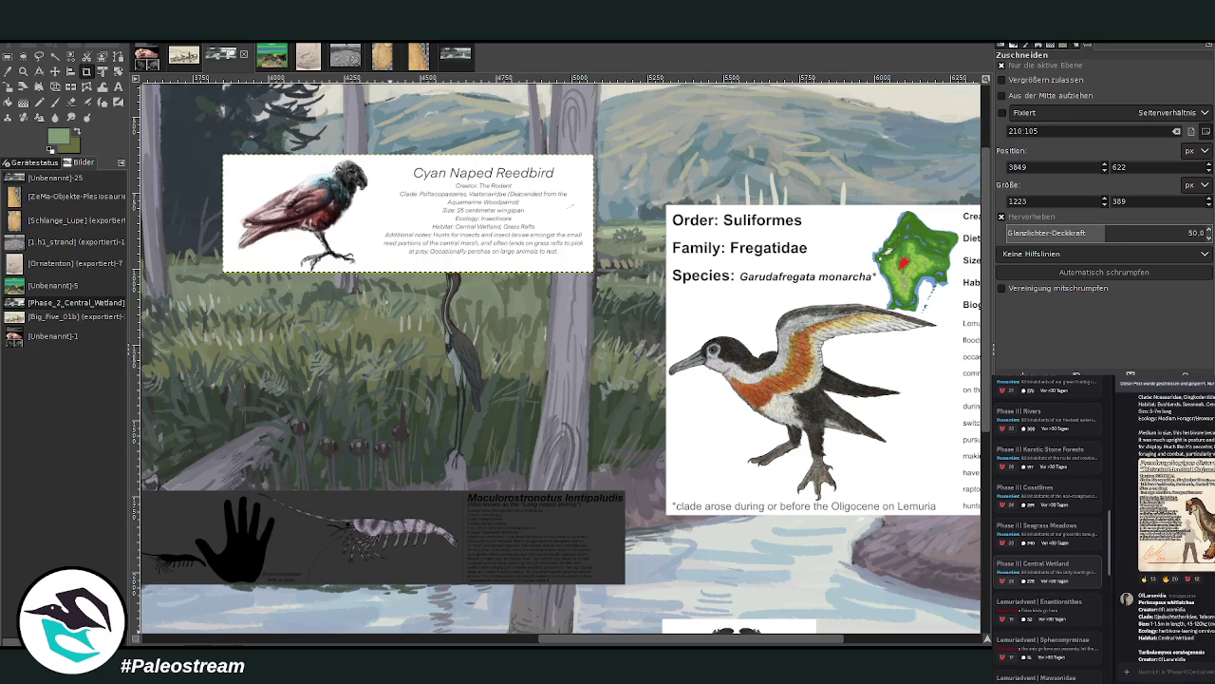
pyautogui.hscroll(-4, 473, 634)
pyautogui.hscroll(-3, 473, 634)
pyautogui.hscroll(-3, 473, 634)
pyautogui.scroll(-3, 560, 358)
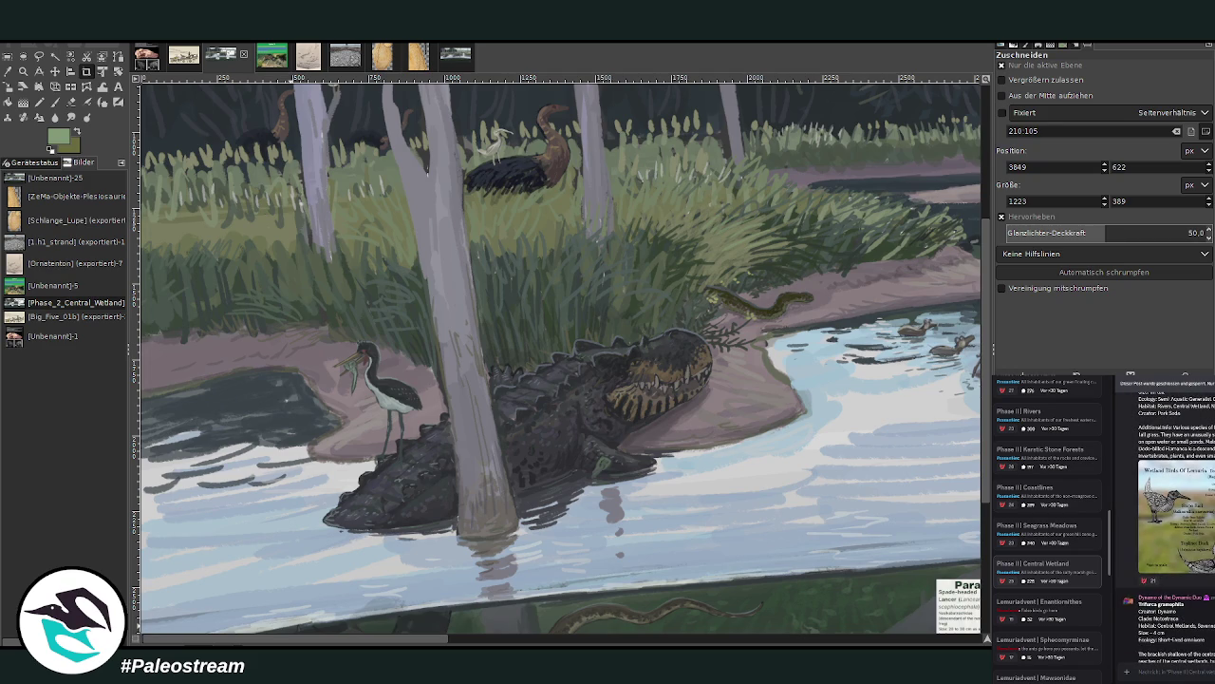
pyautogui.click(1209, 538)
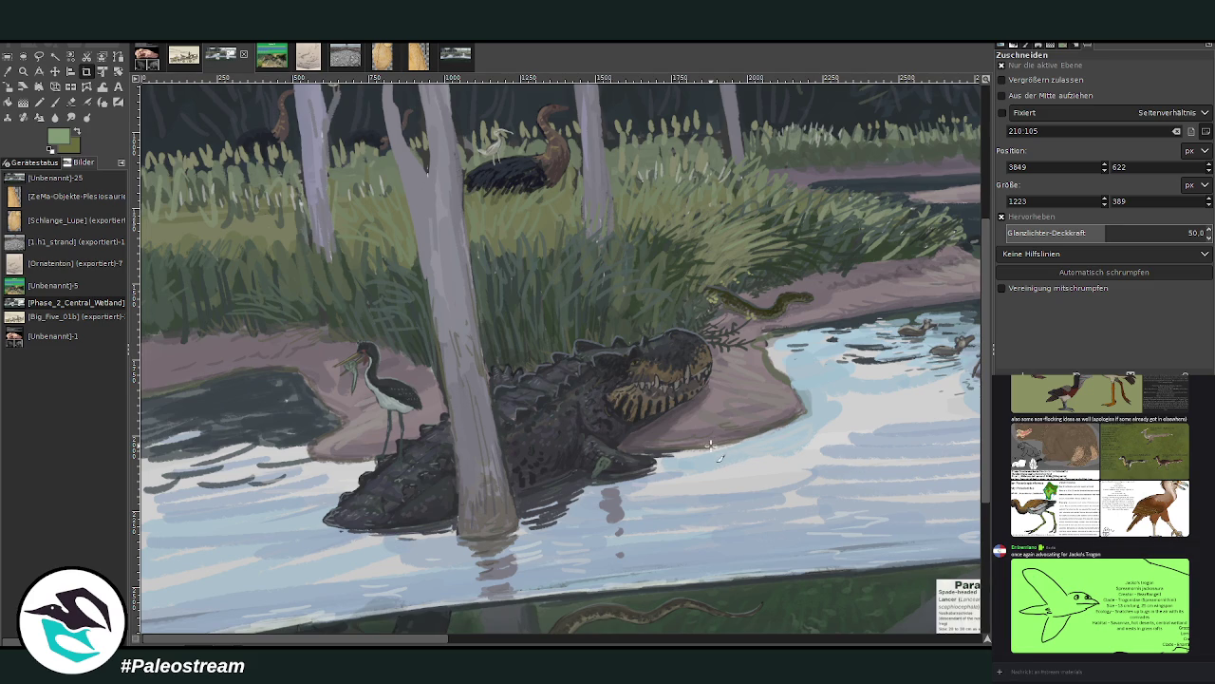
# Zoom in on the Wetland Birds sheet and crop it to the Dodo-billed Flamanca card
pyautogui.click(786, 638)
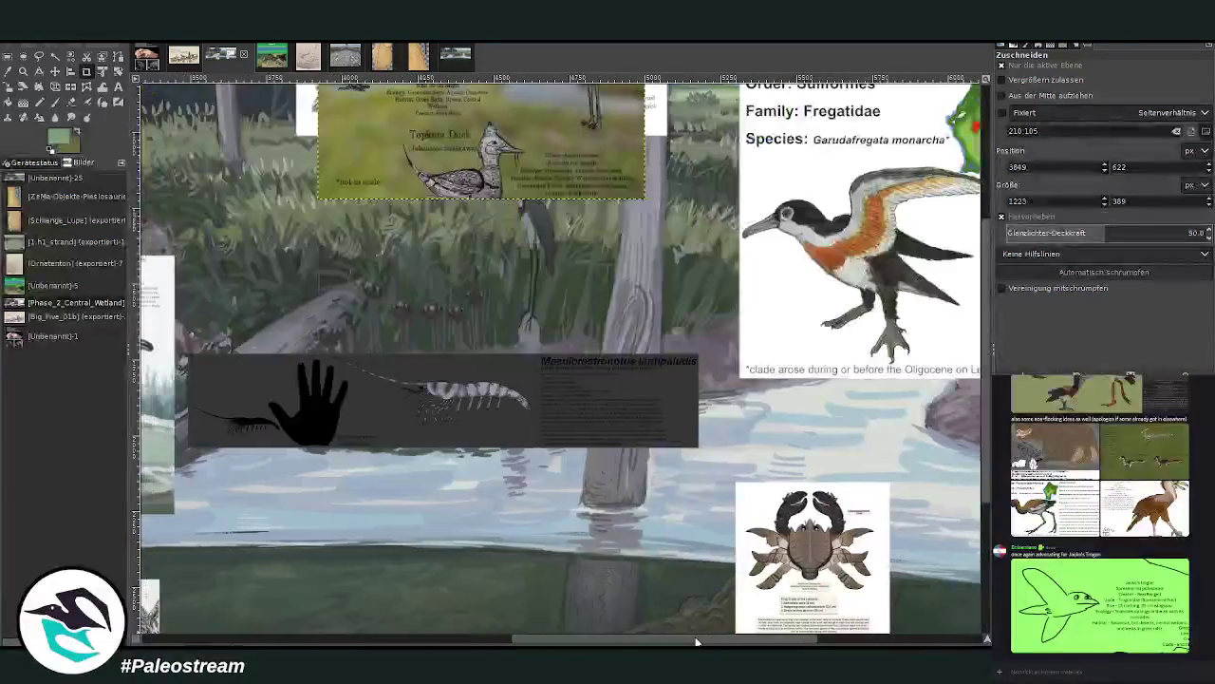
pyautogui.scroll(5, 697, 590)
pyautogui.press('z')
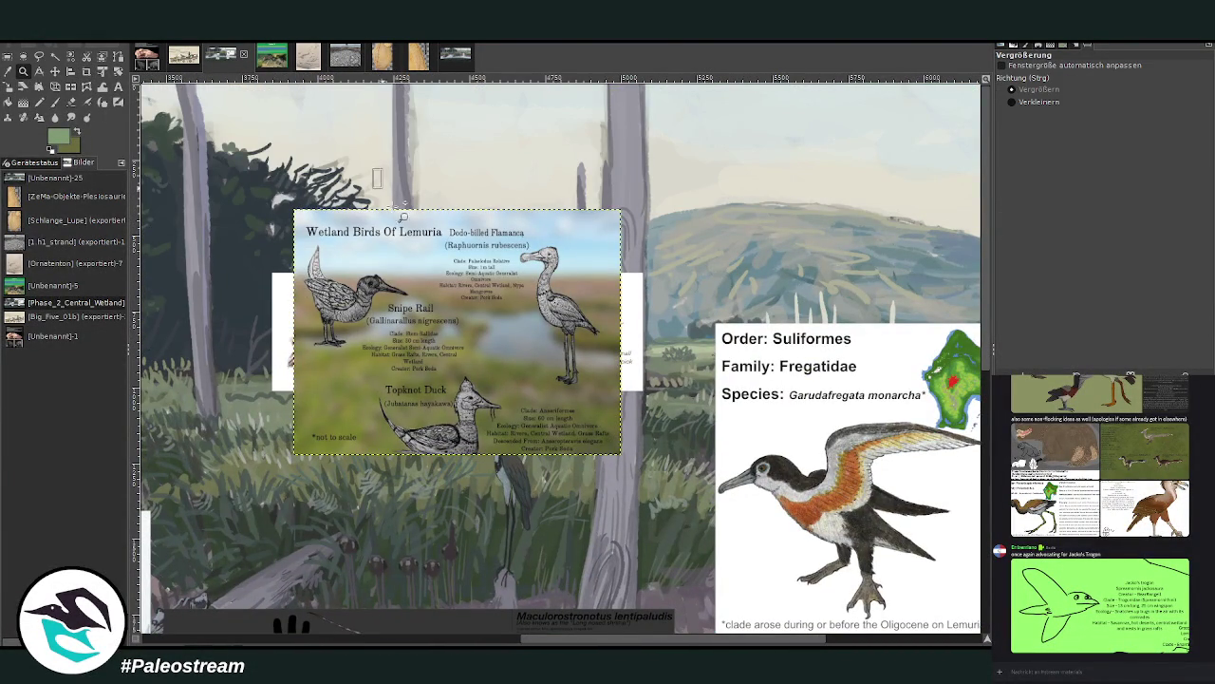
pyautogui.click(462, 262)
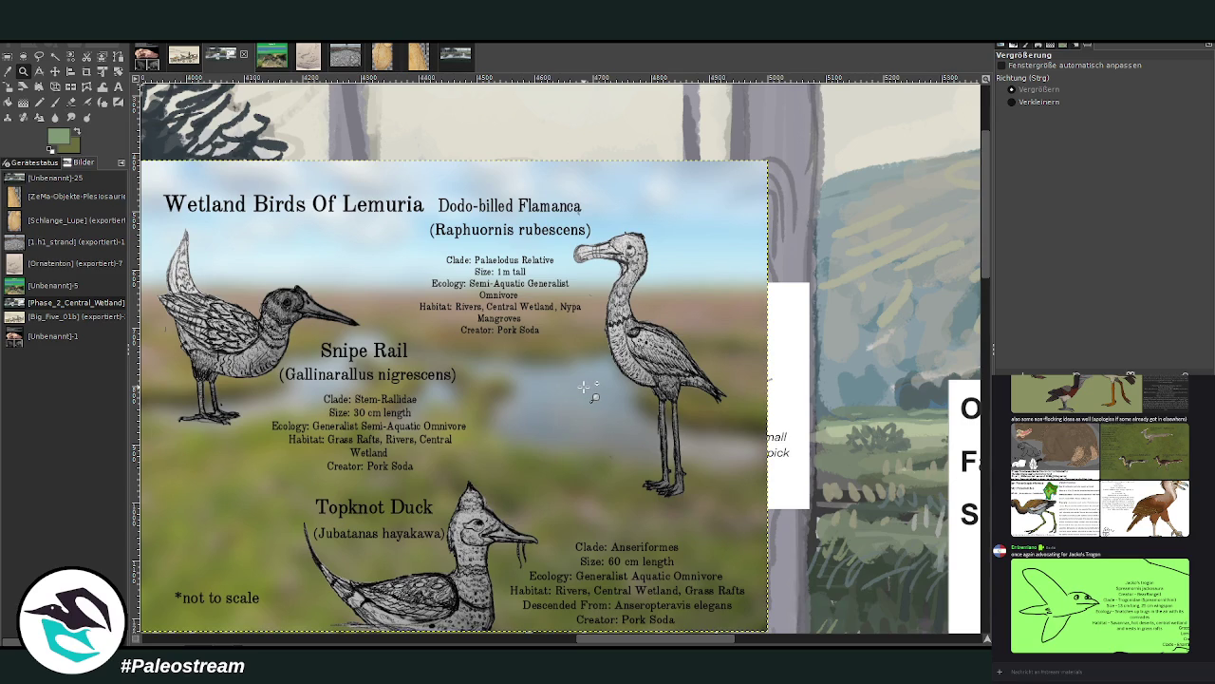
pyautogui.hotkey('shift', 'c')
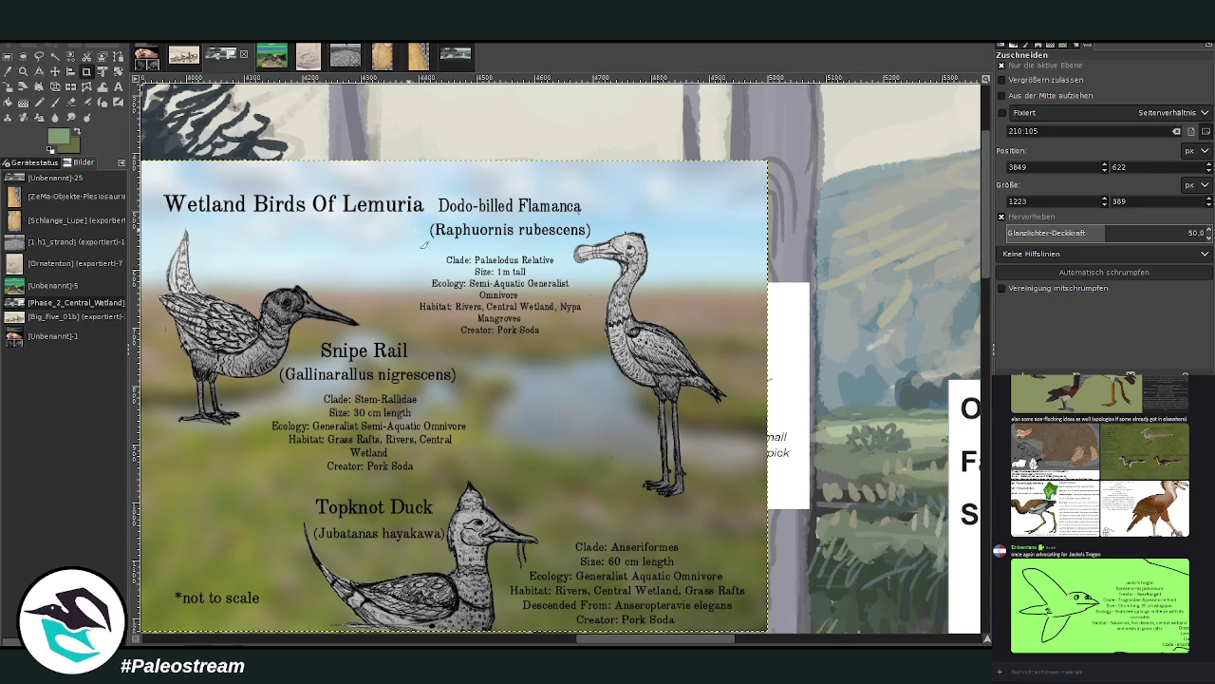
pyautogui.moveTo(407, 187); pyautogui.dragTo(738, 508)
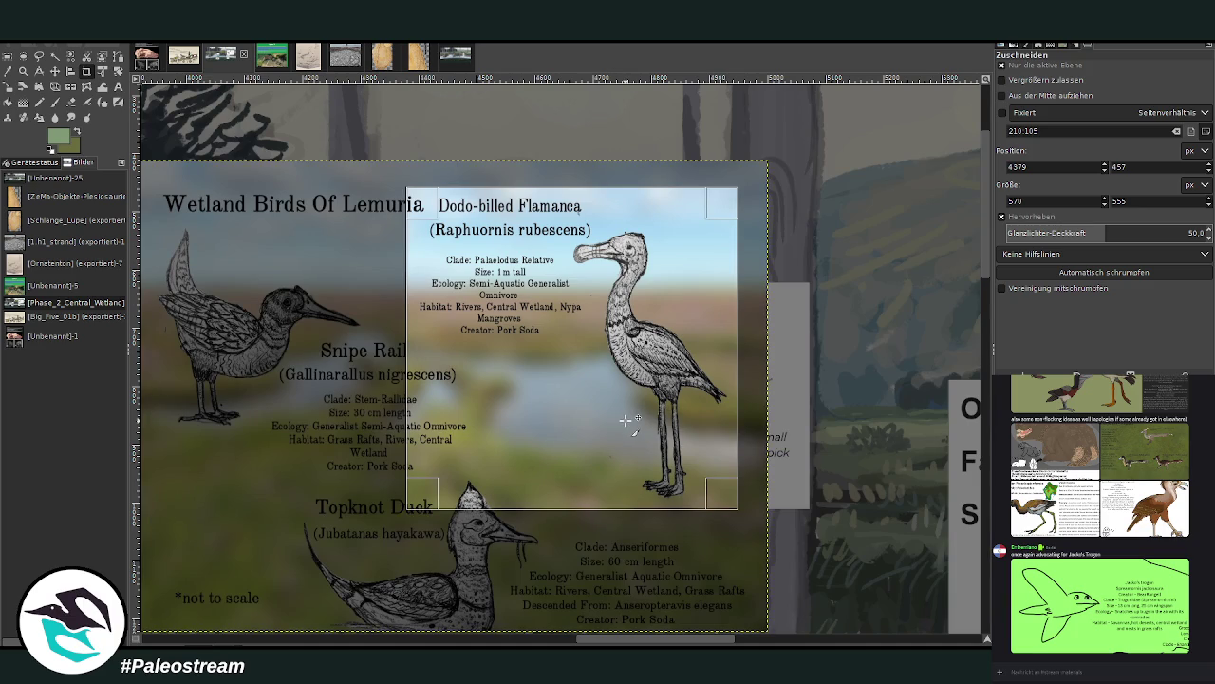
pyautogui.press('Return')
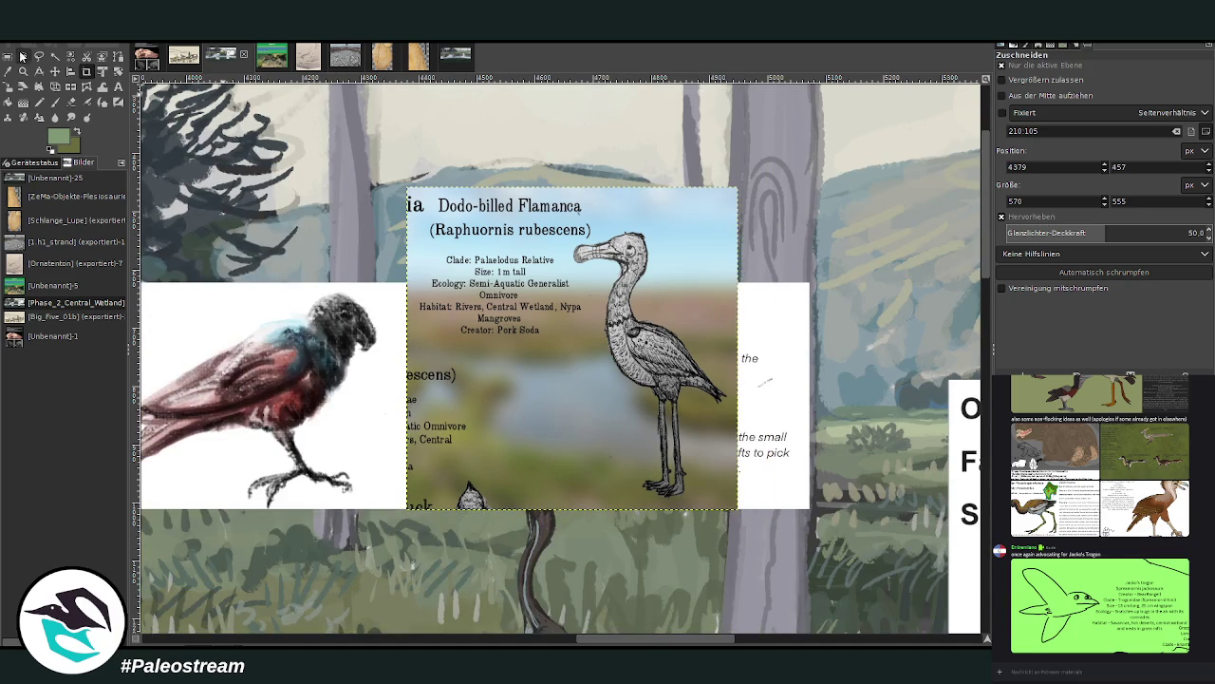
# Move the Reedbird card to the canvas bottom and shift the Flamanca card down-right
pyautogui.click(54, 72)
pyautogui.moveTo(344, 368); pyautogui.dragTo(373, 431)
pyautogui.scroll(-3, 332, 327)
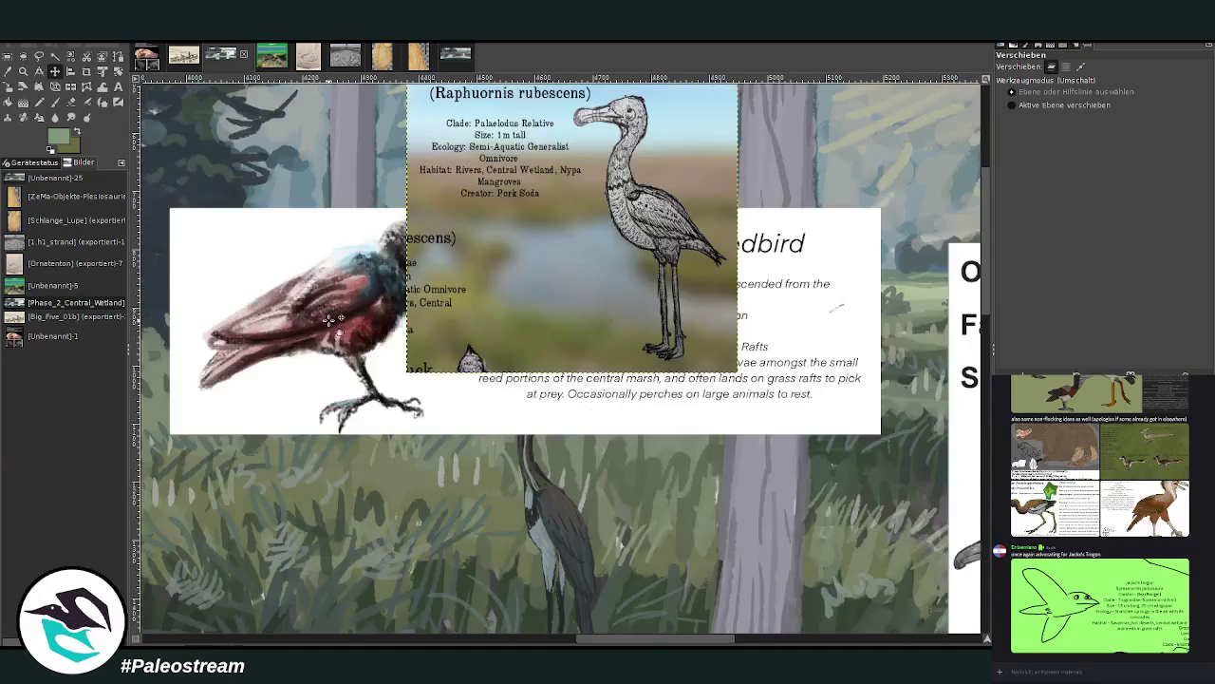
pyautogui.moveTo(332, 328); pyautogui.dragTo(445, 650)
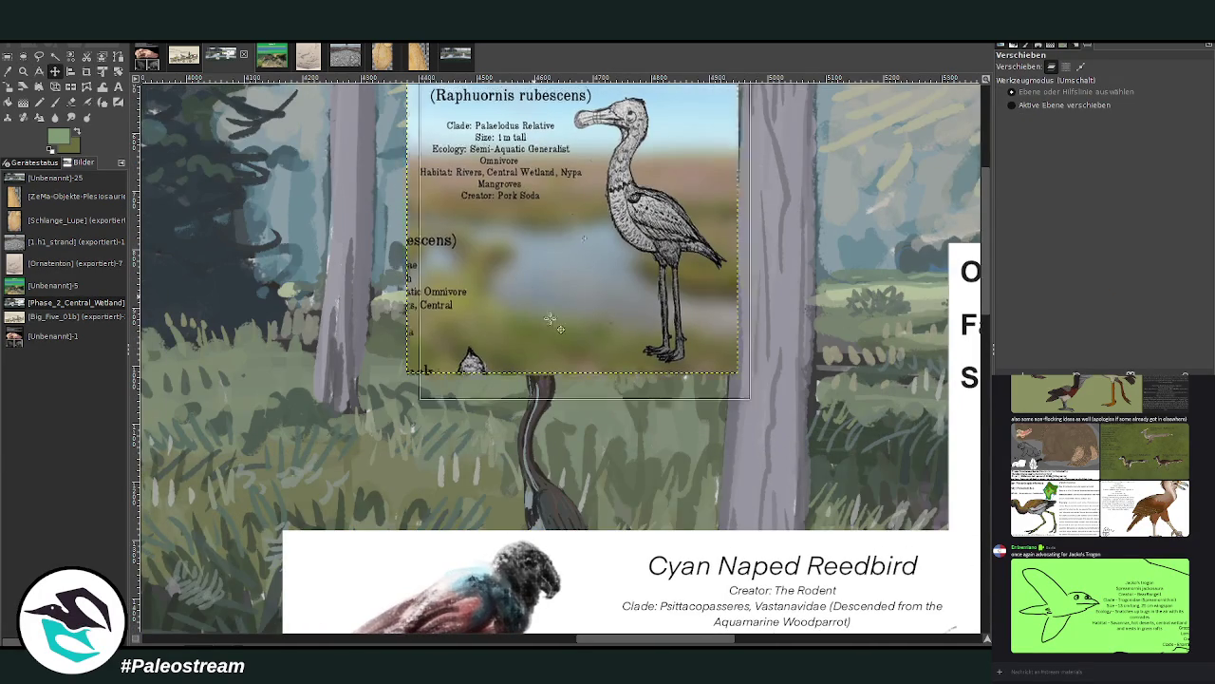
pyautogui.moveTo(533, 301); pyautogui.dragTo(587, 370)
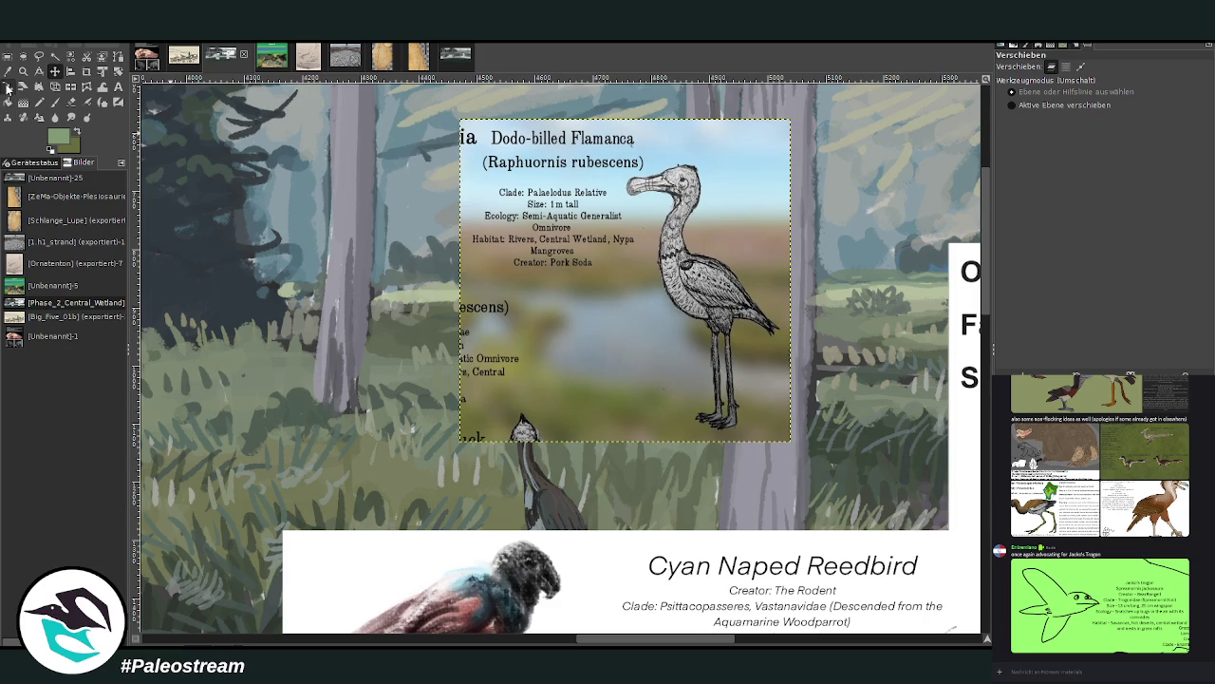
# Scale the Flamanca card down to 283 × 276 pixels and place it in the lower right
pyautogui.click(8, 86)
pyautogui.click(618, 352)
pyautogui.moveTo(790, 441); pyautogui.dragTo(672, 323)
pyautogui.moveTo(579, 233); pyautogui.dragTo(743, 393)
pyautogui.click(926, 173)
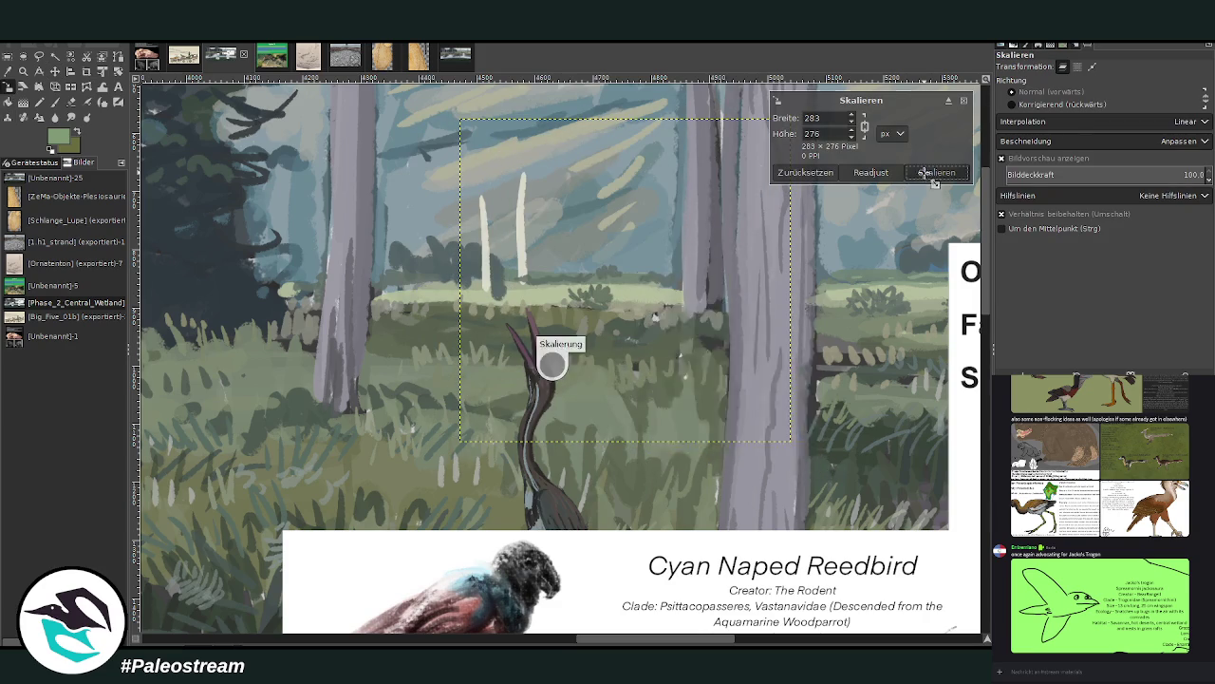
pyautogui.scroll(3, 618, 294)
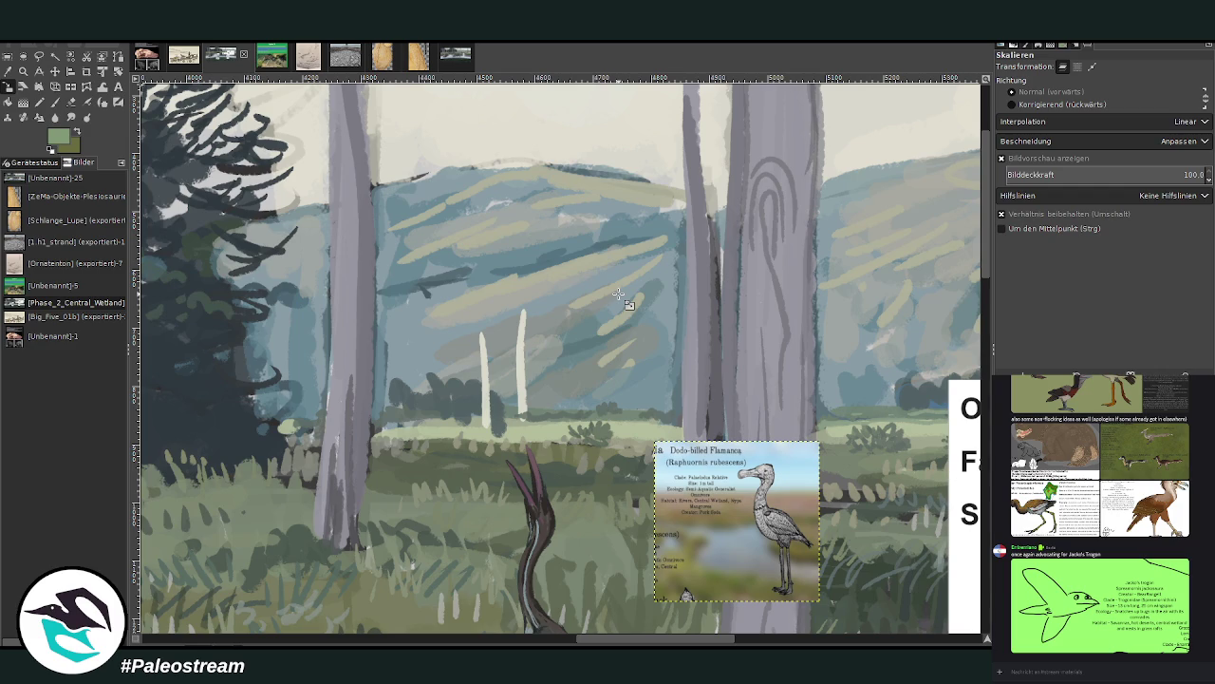
pyautogui.press('z')
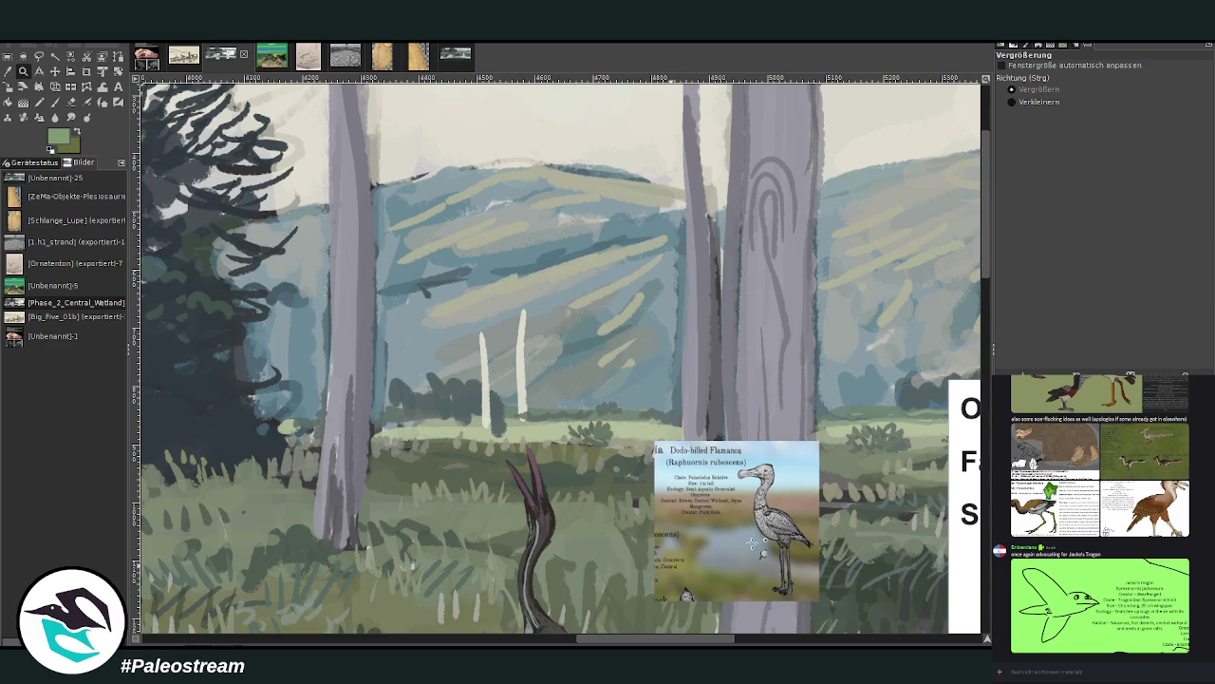
pyautogui.scroll(-2, 984, 285)
pyautogui.moveTo(614, 639); pyautogui.dragTo(636, 644)
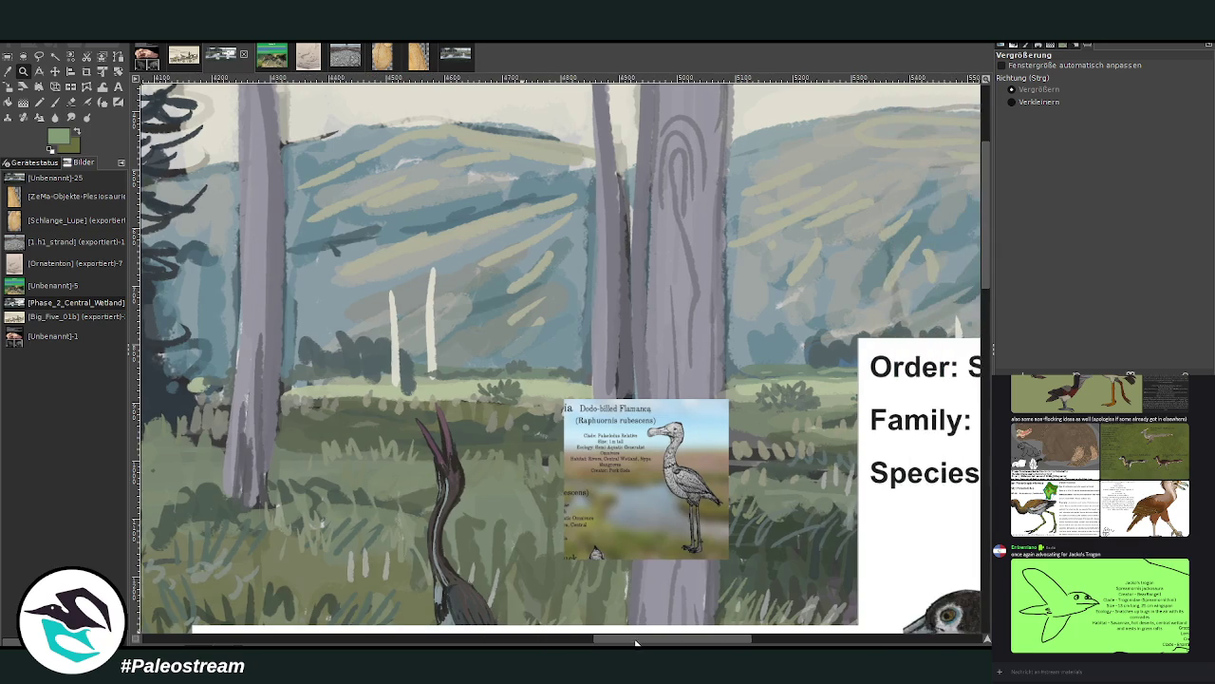
# Sample the pale trunk's light beige and set the Chalk 03 paintbrush to size 21
pyautogui.click(7, 71)
pyautogui.click(429, 342)
pyautogui.press('p')
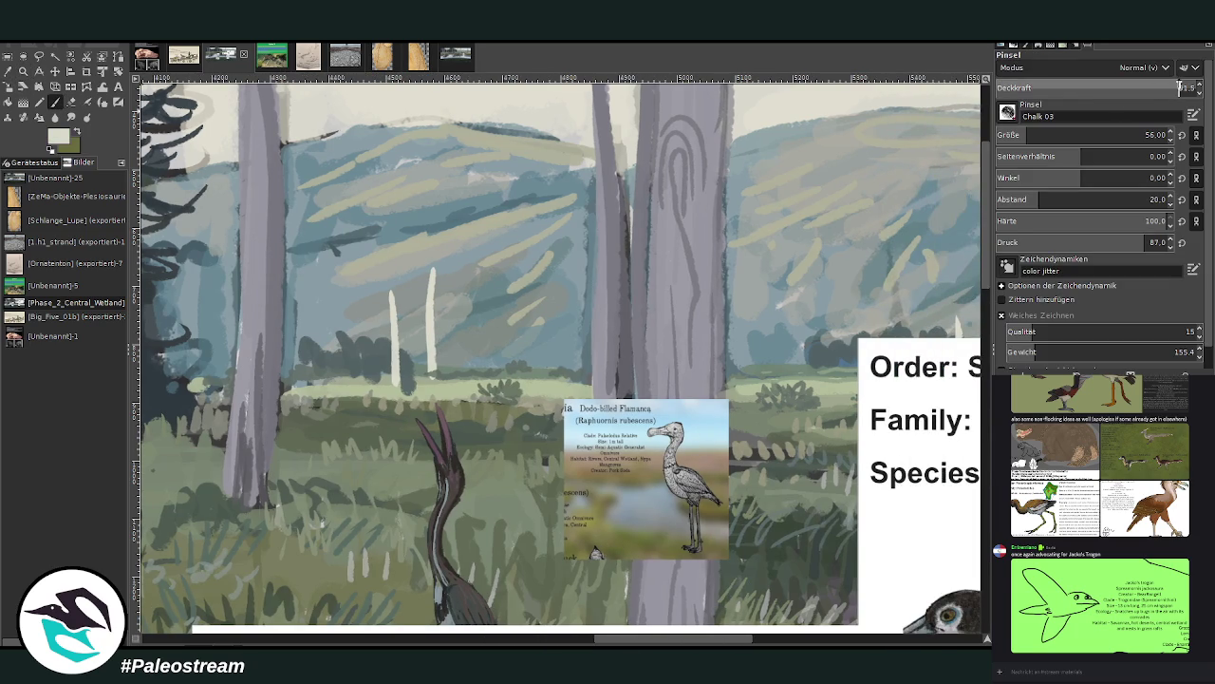
pyautogui.moveTo(1018, 135); pyautogui.dragTo(1004, 135)
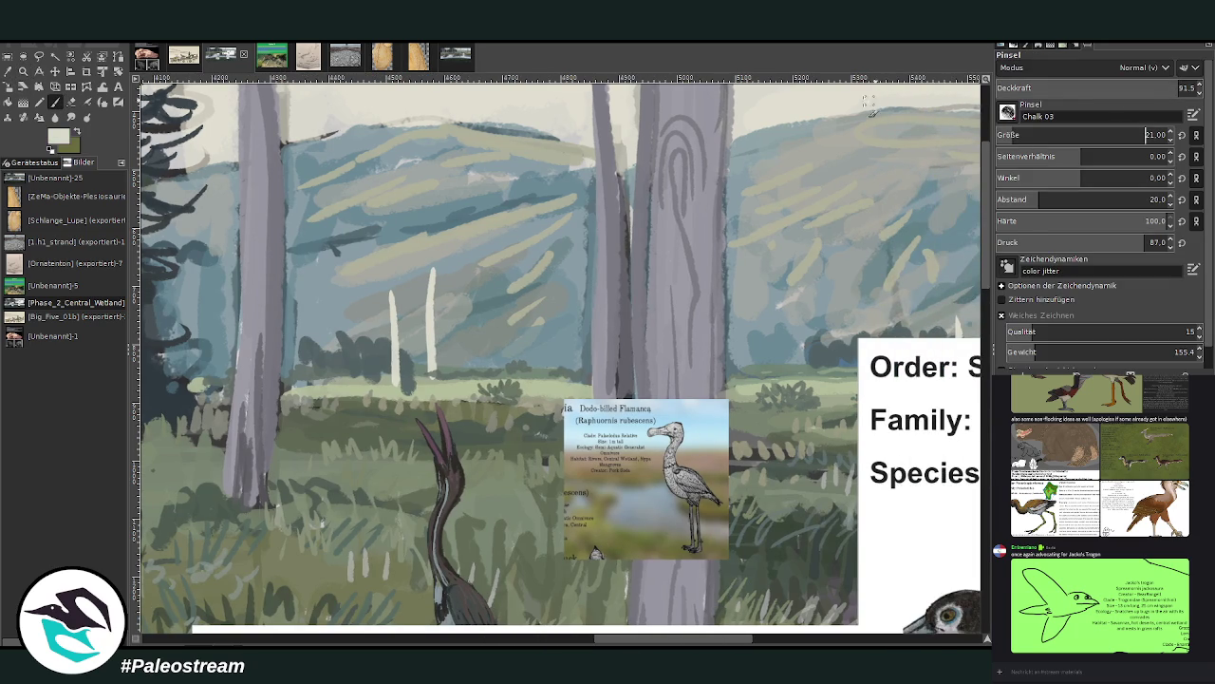
# Dab a row of small white birds along the grass line, from the tree rightward
pyautogui.click(457, 392)
pyautogui.moveTo(441, 390); pyautogui.dragTo(446, 378)
pyautogui.moveTo(350, 385)
pyautogui.mouseDown()
pyautogui.moveTo(357, 374)
pyautogui.moveTo(306, 373)
pyautogui.mouseUp()
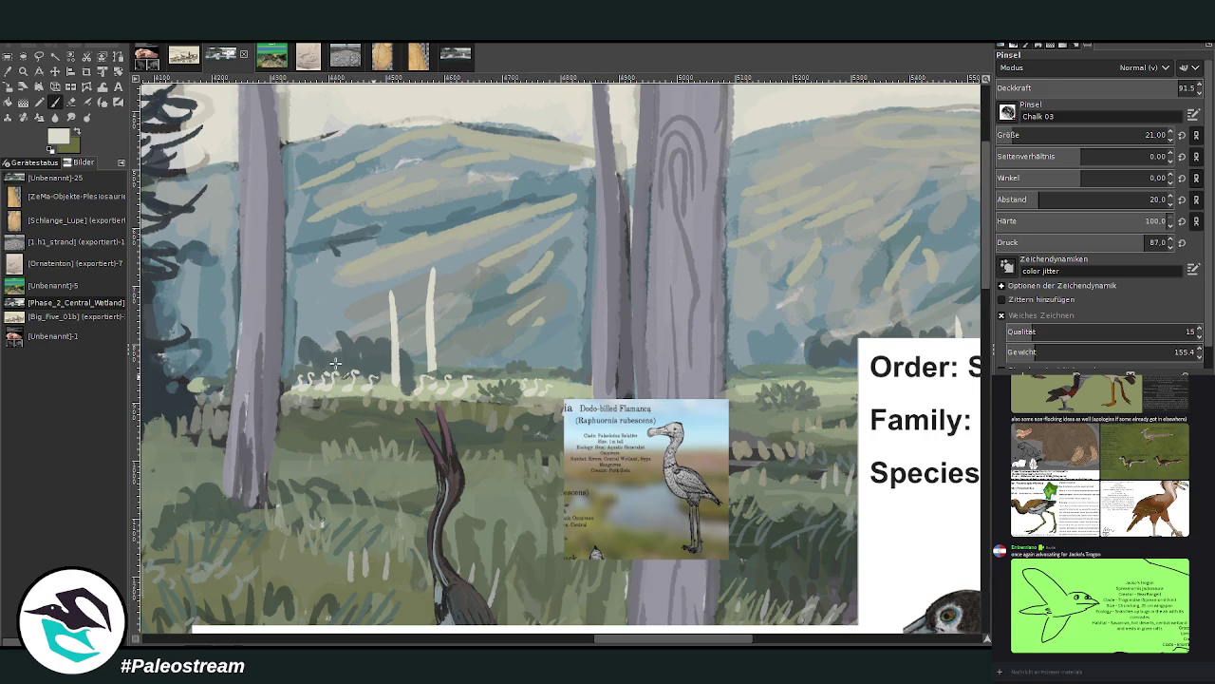
pyautogui.moveTo(215, 389)
pyautogui.mouseDown()
pyautogui.moveTo(222, 381)
pyautogui.moveTo(187, 385)
pyautogui.moveTo(296, 387)
pyautogui.mouseUp()
pyautogui.moveTo(383, 378); pyautogui.dragTo(411, 389)
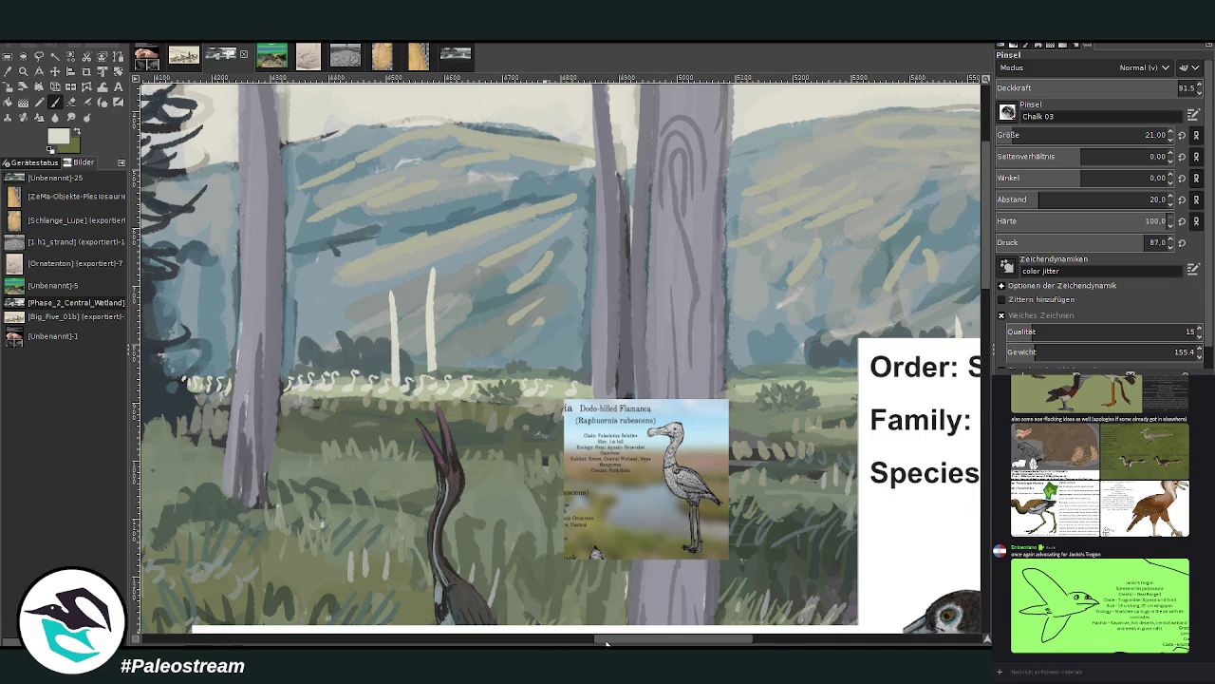
pyautogui.hscroll(2, 616, 593)
pyautogui.hscroll(2, 616, 592)
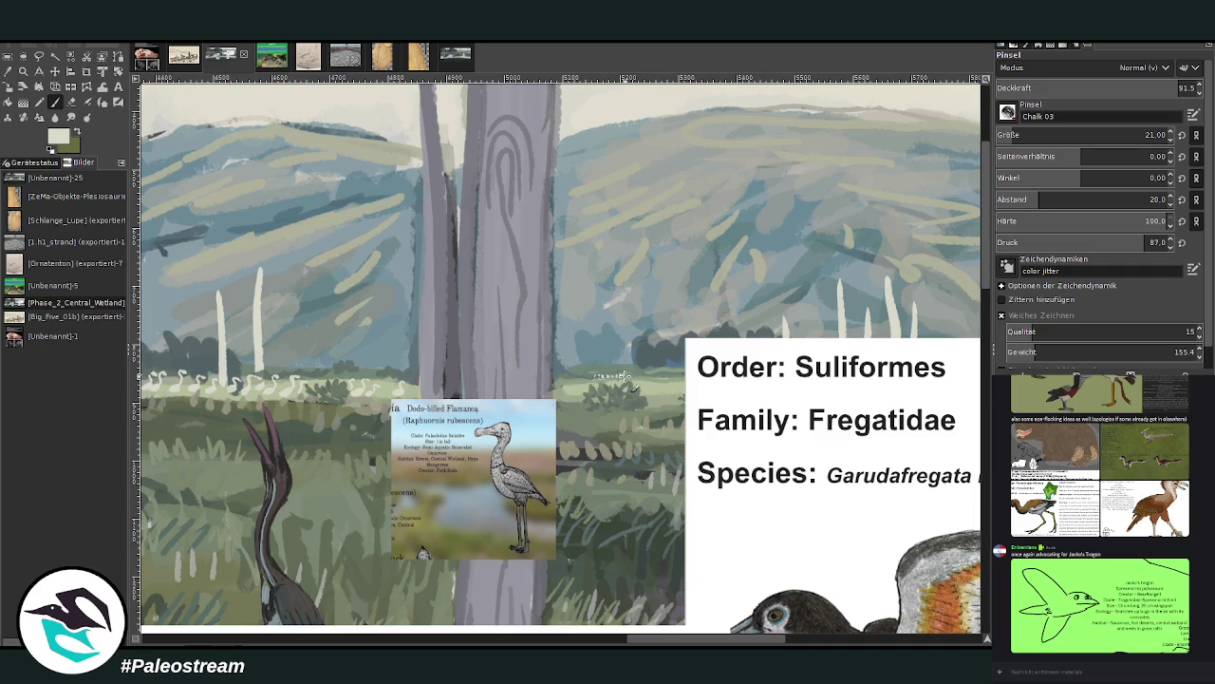
# Add a few more white birds, then move the Flamanca card further right
pyautogui.moveTo(600, 375); pyautogui.dragTo(581, 376)
pyautogui.hscroll(5, 564, 642)
pyautogui.press('m')
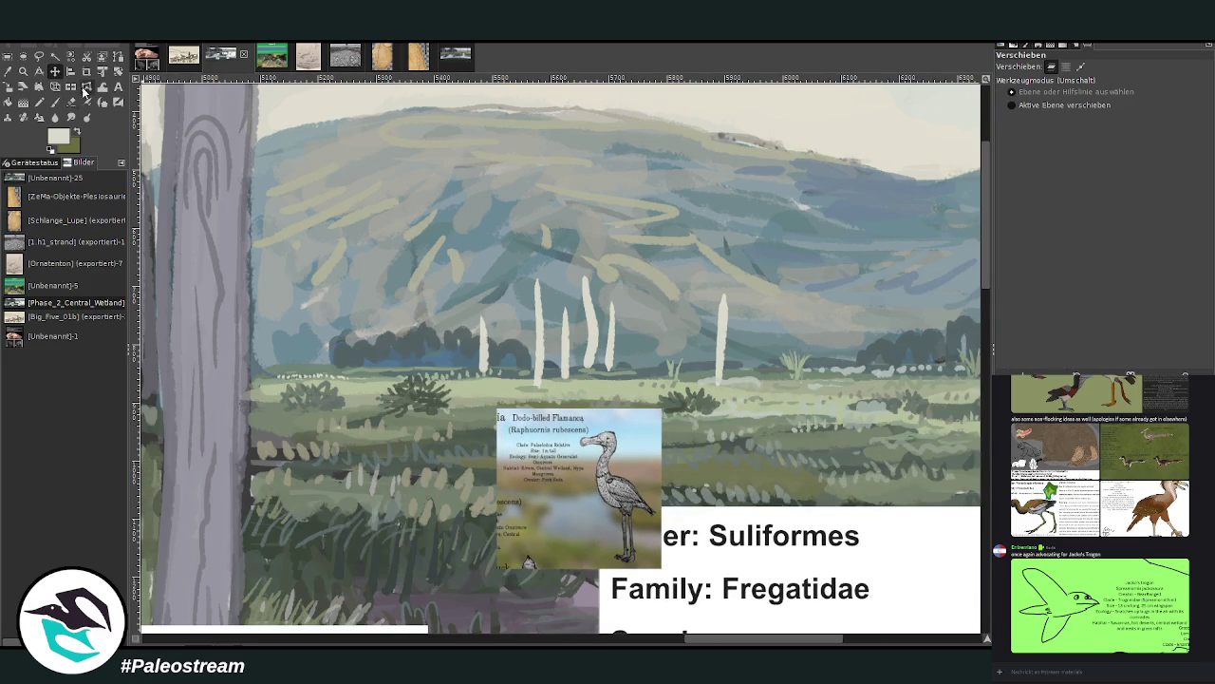
pyautogui.click(55, 103)
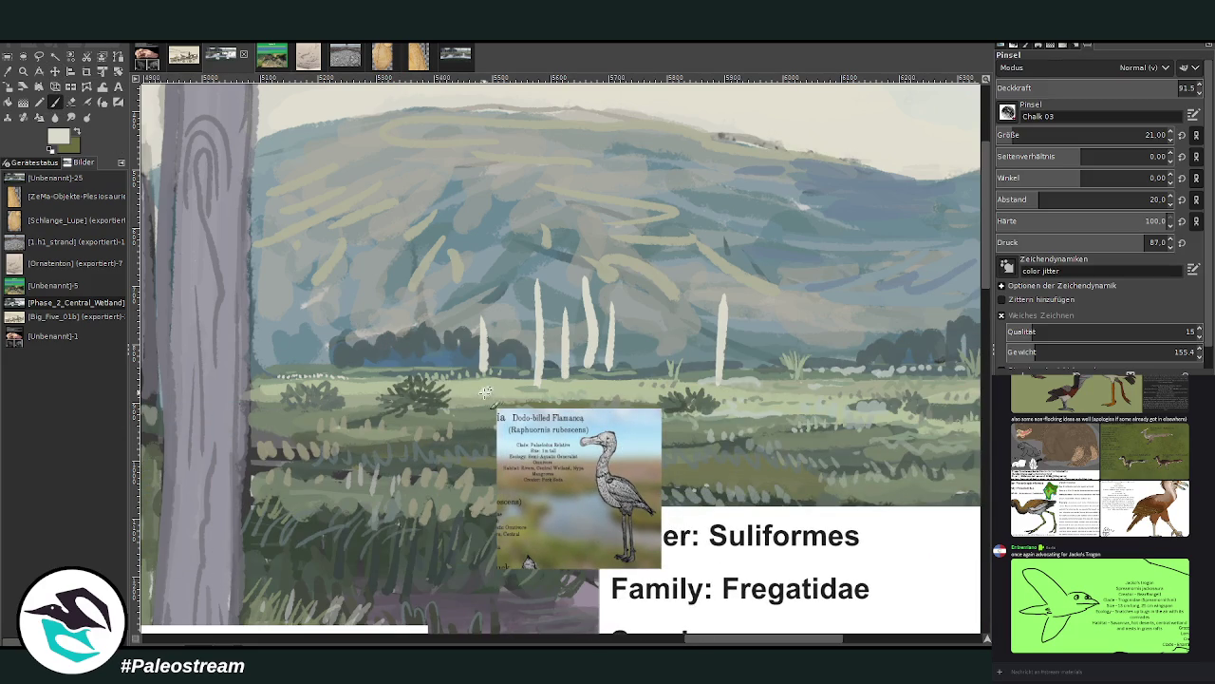
# Paint four small pale egrets across the central marsh grassland
pyautogui.moveTo(493, 378); pyautogui.dragTo(488, 388)
pyautogui.moveTo(601, 389); pyautogui.dragTo(572, 378)
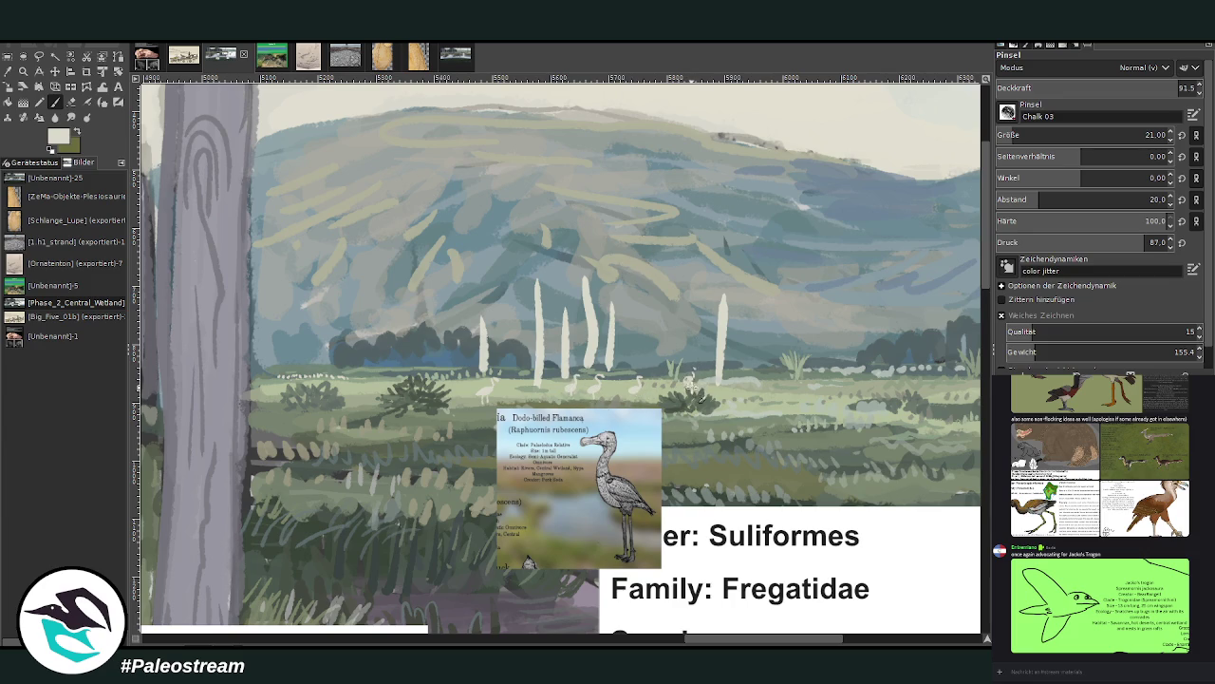
pyautogui.moveTo(699, 376); pyautogui.dragTo(701, 371)
pyautogui.moveTo(622, 376); pyautogui.dragTo(623, 389)
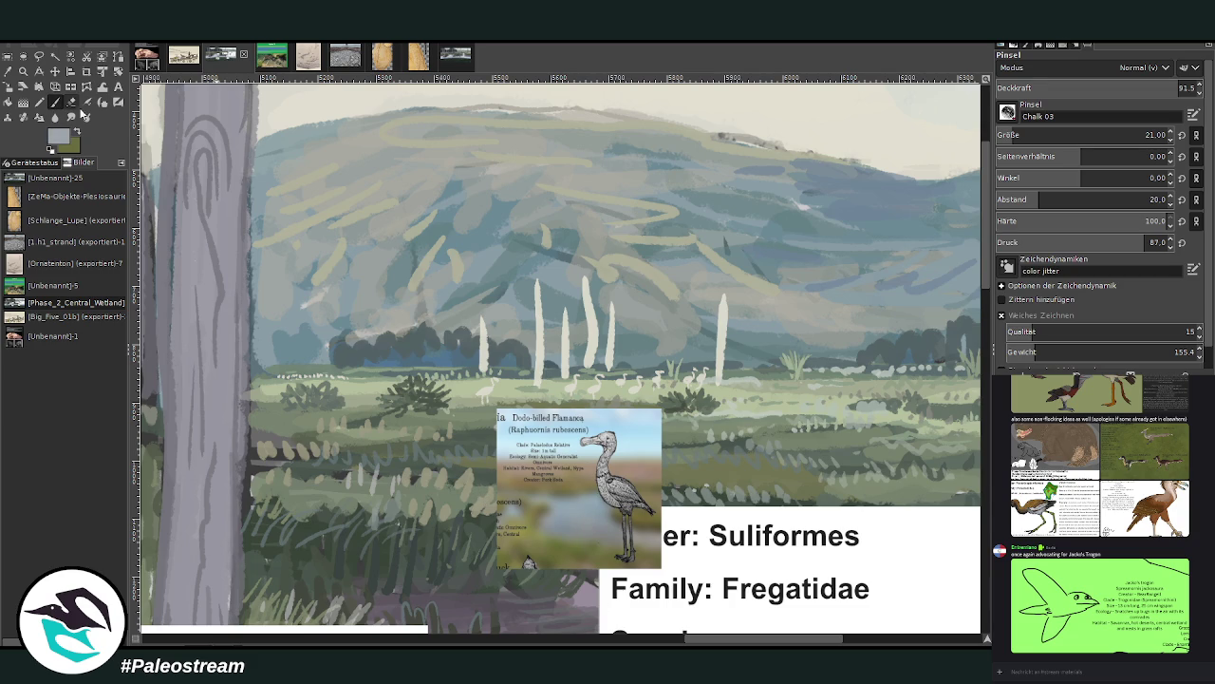
# Darken and thicken the marsh bush and add a pale bird beside it
pyautogui.moveTo(437, 419); pyautogui.dragTo(417, 406)
pyautogui.moveTo(418, 407); pyautogui.dragTo(433, 403)
pyautogui.moveTo(440, 424); pyautogui.dragTo(446, 409)
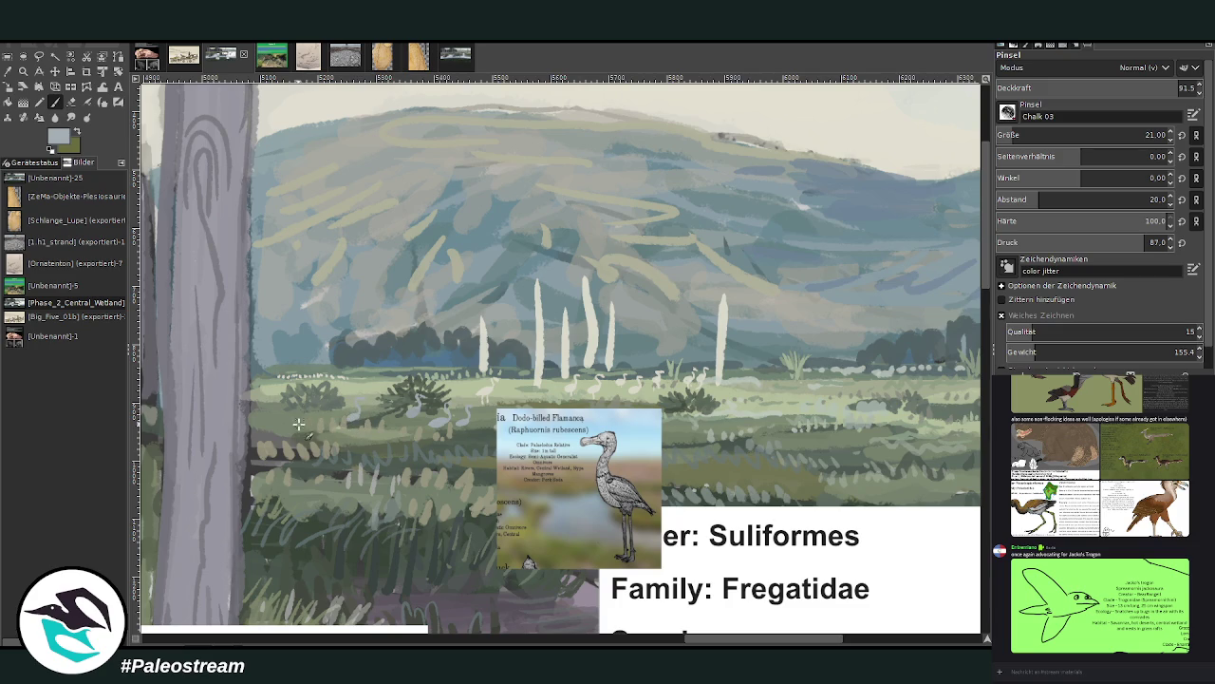
# Add egrets on the left marsh and shade around them with a darker grey
pyautogui.moveTo(302, 414); pyautogui.dragTo(300, 399)
pyautogui.moveTo(325, 410)
pyautogui.mouseDown()
pyautogui.moveTo(330, 393)
pyautogui.moveTo(286, 397)
pyautogui.mouseUp()
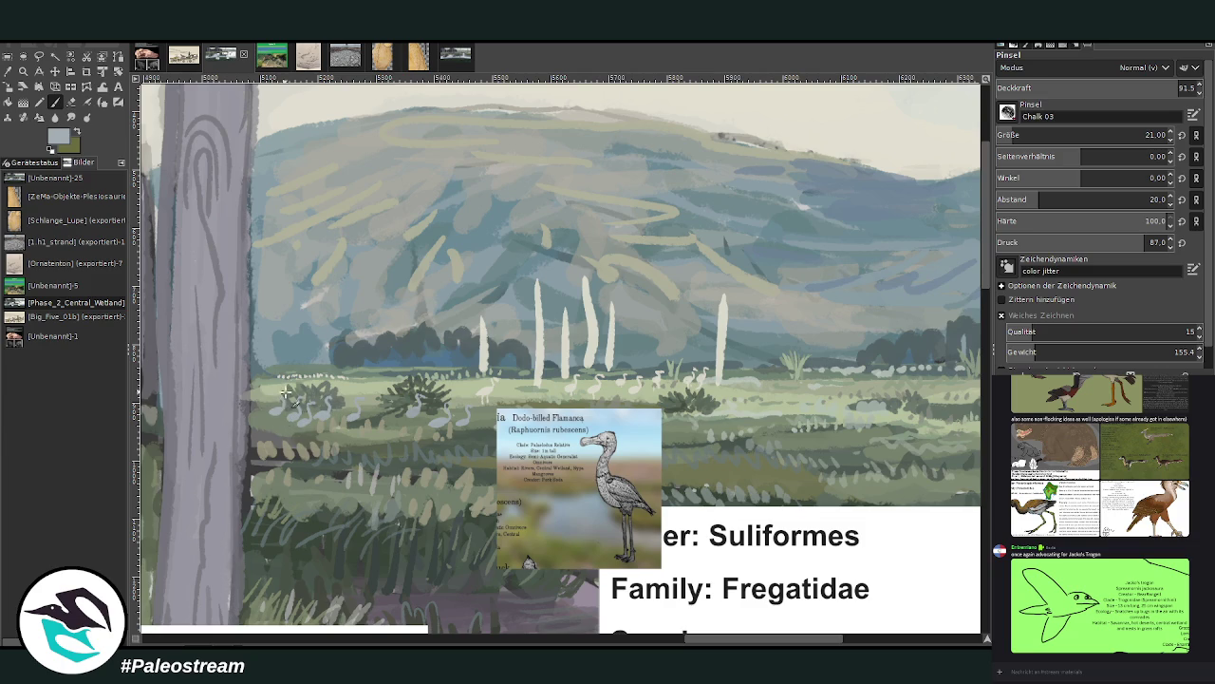
pyautogui.keyDown('ctrl'); pyautogui.click(492, 517); pyautogui.keyUp('ctrl')
pyautogui.moveTo(282, 425); pyautogui.dragTo(296, 410)
pyautogui.moveTo(714, 643); pyautogui.dragTo(748, 644)
pyautogui.press('o')
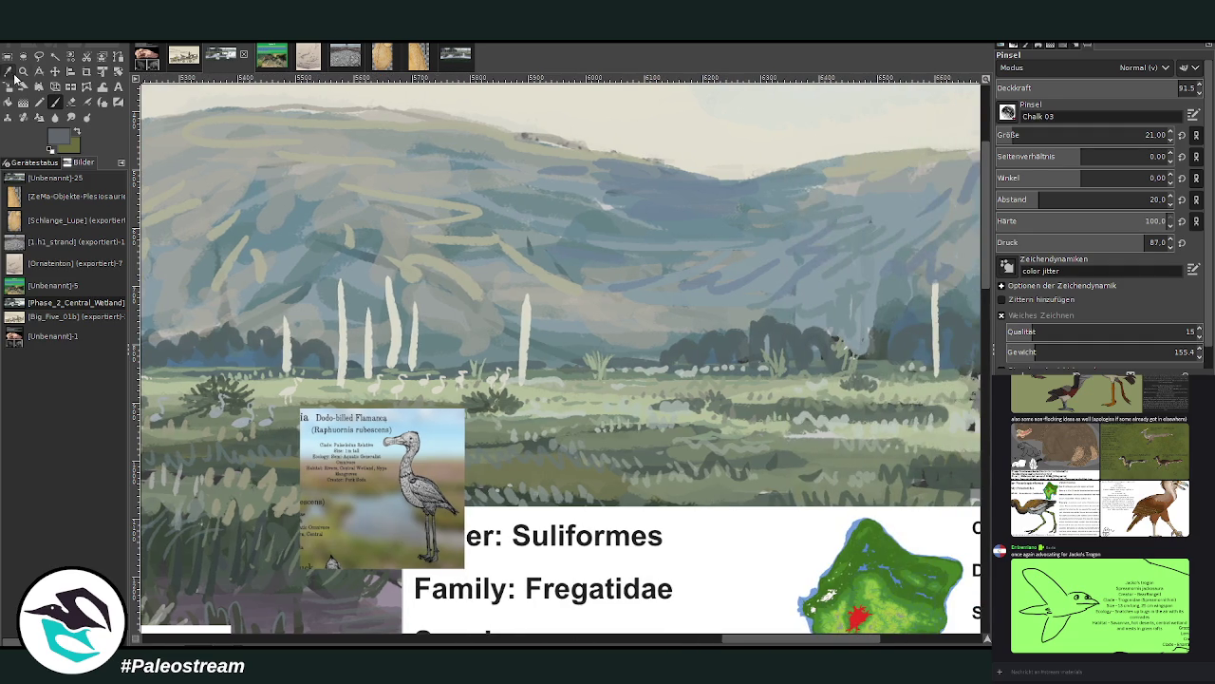